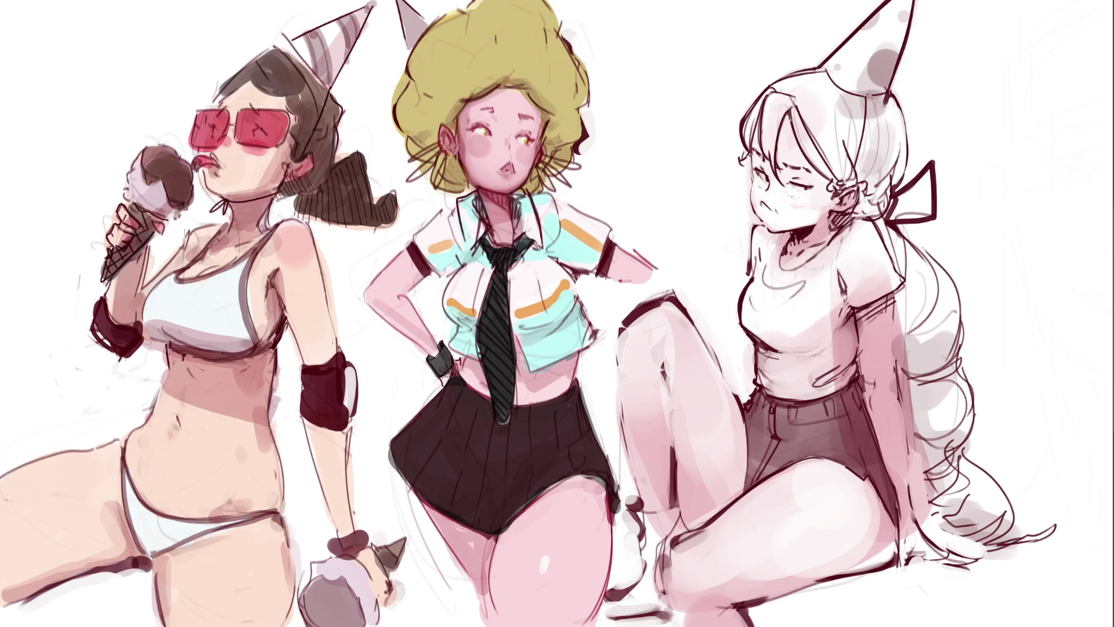
# Paint pink blush across the right girl's cheeks and nose, redraw her hair clip, and touch up her cheek.
pyautogui.moveTo(754, 187)
pyautogui.mouseDown()
pyautogui.moveTo(804, 194)
pyautogui.moveTo(813, 213)
pyautogui.moveTo(775, 202)
pyautogui.mouseUp()
pyautogui.moveTo(863, 201); pyautogui.dragTo(846, 190)
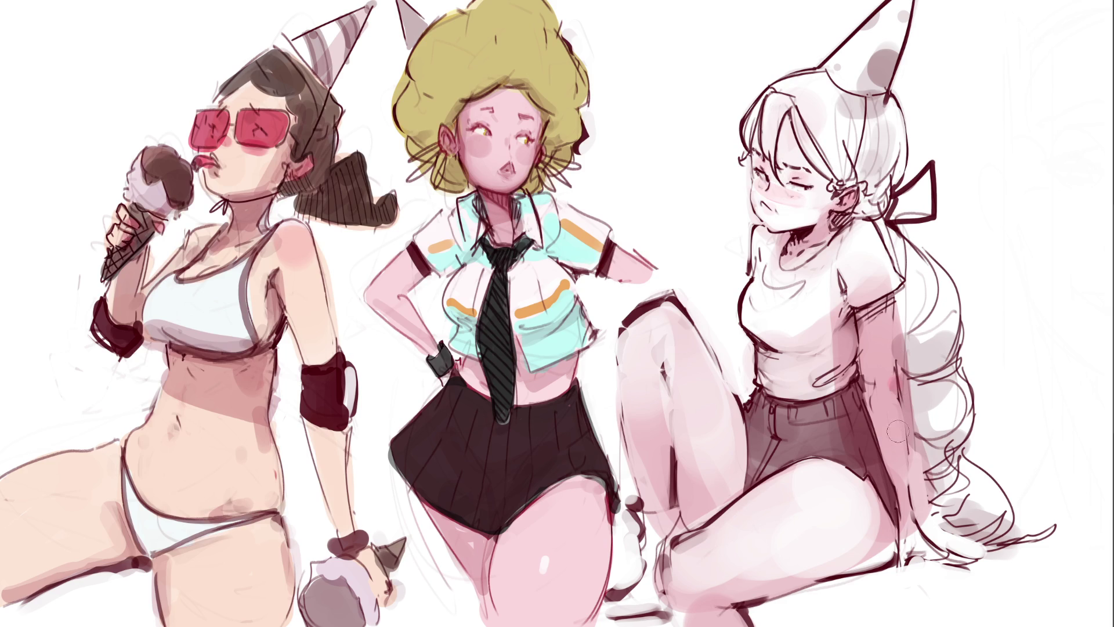
pyautogui.moveTo(902, 549)
pyautogui.mouseDown()
pyautogui.moveTo(922, 459)
pyautogui.moveTo(921, 529)
pyautogui.moveTo(891, 409)
pyautogui.moveTo(894, 441)
pyautogui.moveTo(888, 368)
pyautogui.moveTo(893, 425)
pyautogui.moveTo(912, 345)
pyautogui.moveTo(921, 502)
pyautogui.moveTo(831, 310)
pyautogui.moveTo(826, 357)
pyautogui.moveTo(837, 375)
pyautogui.moveTo(843, 367)
pyautogui.moveTo(865, 476)
pyautogui.moveTo(857, 445)
pyautogui.moveTo(815, 472)
pyautogui.moveTo(842, 403)
pyautogui.moveTo(820, 307)
pyautogui.mouseUp()
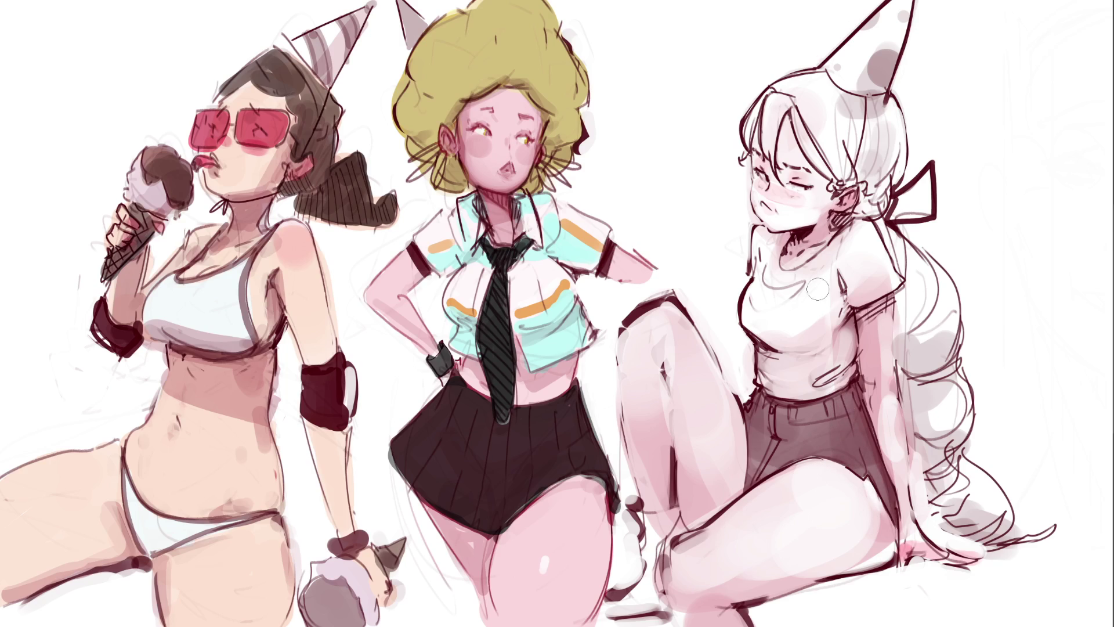
pyautogui.moveTo(792, 220)
pyautogui.mouseDown()
pyautogui.moveTo(818, 195)
pyautogui.moveTo(820, 208)
pyautogui.moveTo(797, 210)
pyautogui.mouseUp()
# Fill the right girl's white hair with teal, add teal eyeshadow, and darken her inner ear.
pyautogui.moveTo(788, 100); pyautogui.dragTo(840, 168)
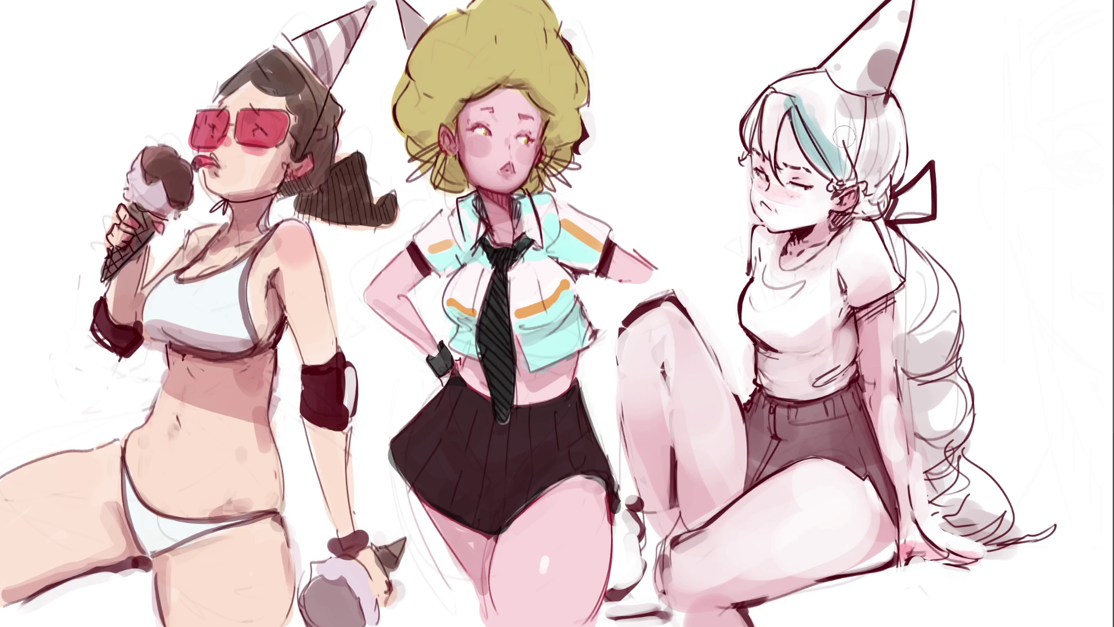
pyautogui.moveTo(790, 94); pyautogui.dragTo(773, 168)
pyautogui.moveTo(755, 116)
pyautogui.mouseDown()
pyautogui.moveTo(790, 84)
pyautogui.moveTo(827, 82)
pyautogui.moveTo(897, 145)
pyautogui.moveTo(879, 221)
pyautogui.moveTo(923, 273)
pyautogui.moveTo(943, 334)
pyautogui.moveTo(906, 313)
pyautogui.moveTo(932, 285)
pyautogui.moveTo(894, 348)
pyautogui.moveTo(931, 360)
pyautogui.moveTo(946, 325)
pyautogui.moveTo(907, 388)
pyautogui.moveTo(928, 406)
pyautogui.moveTo(929, 441)
pyautogui.moveTo(951, 429)
pyautogui.moveTo(920, 493)
pyautogui.moveTo(961, 464)
pyautogui.moveTo(967, 534)
pyautogui.moveTo(990, 486)
pyautogui.moveTo(998, 528)
pyautogui.moveTo(1021, 540)
pyautogui.mouseUp()
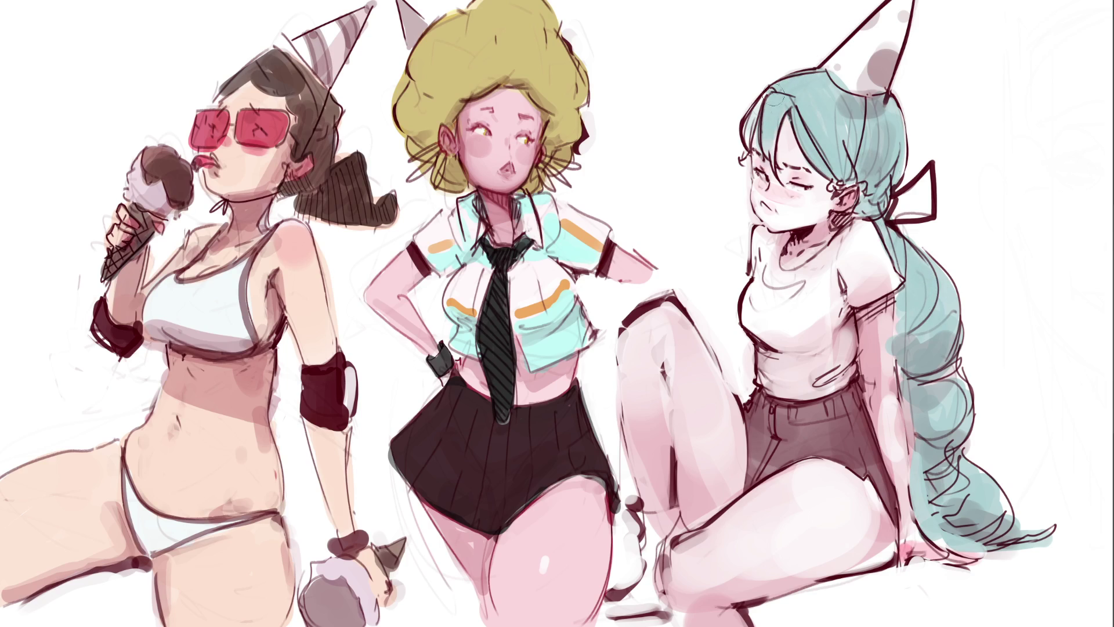
pyautogui.moveTo(819, 183); pyautogui.dragTo(798, 192)
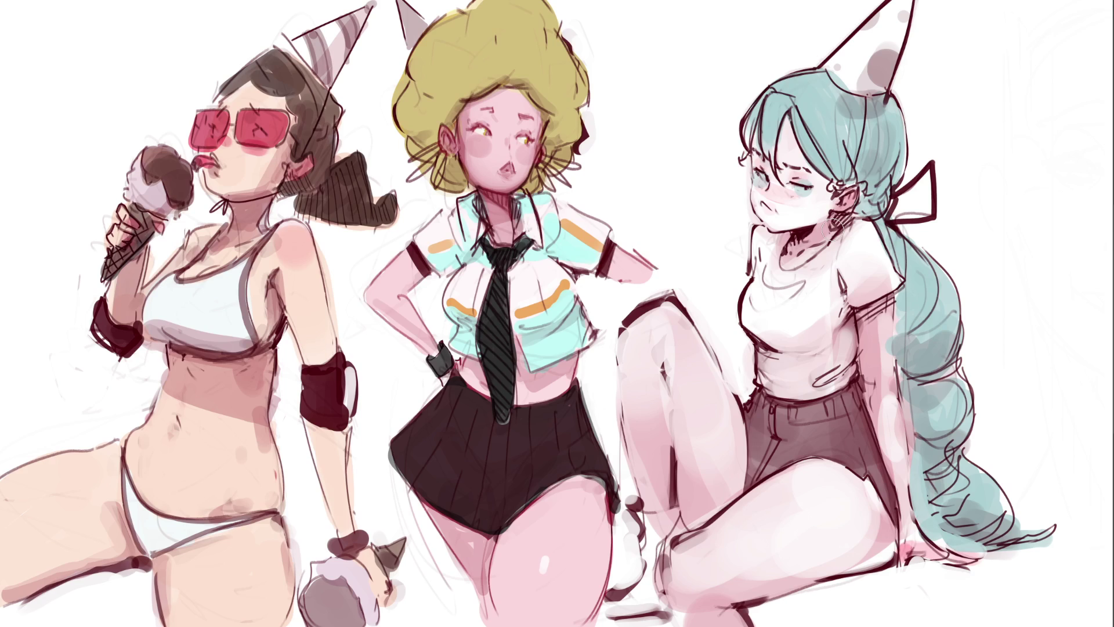
pyautogui.moveTo(834, 228); pyautogui.dragTo(838, 223)
# Tint the right girl's shoulder, neck and shirt pale teal, with lighter chest highlights and a softened hem.
pyautogui.moveTo(783, 246)
pyautogui.mouseDown()
pyautogui.moveTo(755, 278)
pyautogui.moveTo(763, 233)
pyautogui.moveTo(760, 348)
pyautogui.moveTo(778, 388)
pyautogui.moveTo(835, 375)
pyautogui.moveTo(840, 331)
pyautogui.moveTo(844, 381)
pyautogui.moveTo(801, 348)
pyautogui.moveTo(812, 310)
pyautogui.moveTo(795, 326)
pyautogui.moveTo(800, 279)
pyautogui.moveTo(853, 244)
pyautogui.moveTo(844, 290)
pyautogui.moveTo(861, 234)
pyautogui.moveTo(885, 287)
pyautogui.mouseUp()
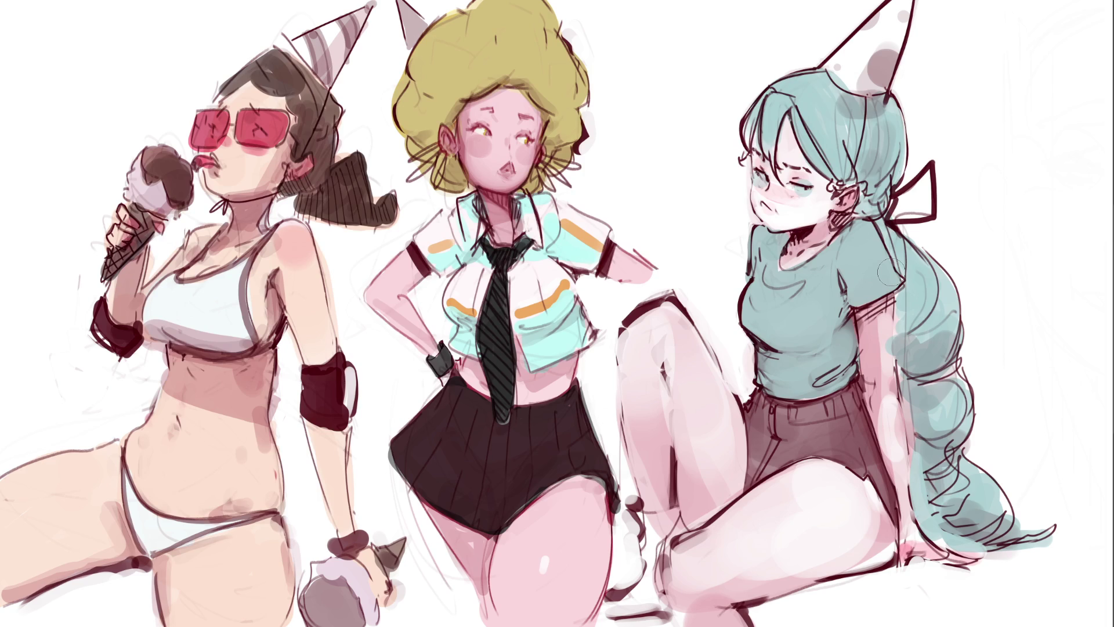
pyautogui.moveTo(760, 316)
pyautogui.mouseDown()
pyautogui.moveTo(818, 293)
pyautogui.moveTo(776, 311)
pyautogui.moveTo(806, 296)
pyautogui.moveTo(778, 278)
pyautogui.moveTo(867, 228)
pyautogui.moveTo(879, 287)
pyautogui.moveTo(866, 241)
pyautogui.moveTo(868, 273)
pyautogui.moveTo(772, 316)
pyautogui.moveTo(755, 305)
pyautogui.moveTo(811, 307)
pyautogui.moveTo(780, 320)
pyautogui.moveTo(804, 336)
pyautogui.moveTo(804, 374)
pyautogui.moveTo(823, 390)
pyautogui.moveTo(761, 290)
pyautogui.moveTo(772, 272)
pyautogui.moveTo(765, 233)
pyautogui.moveTo(757, 258)
pyautogui.moveTo(761, 246)
pyautogui.mouseUp()
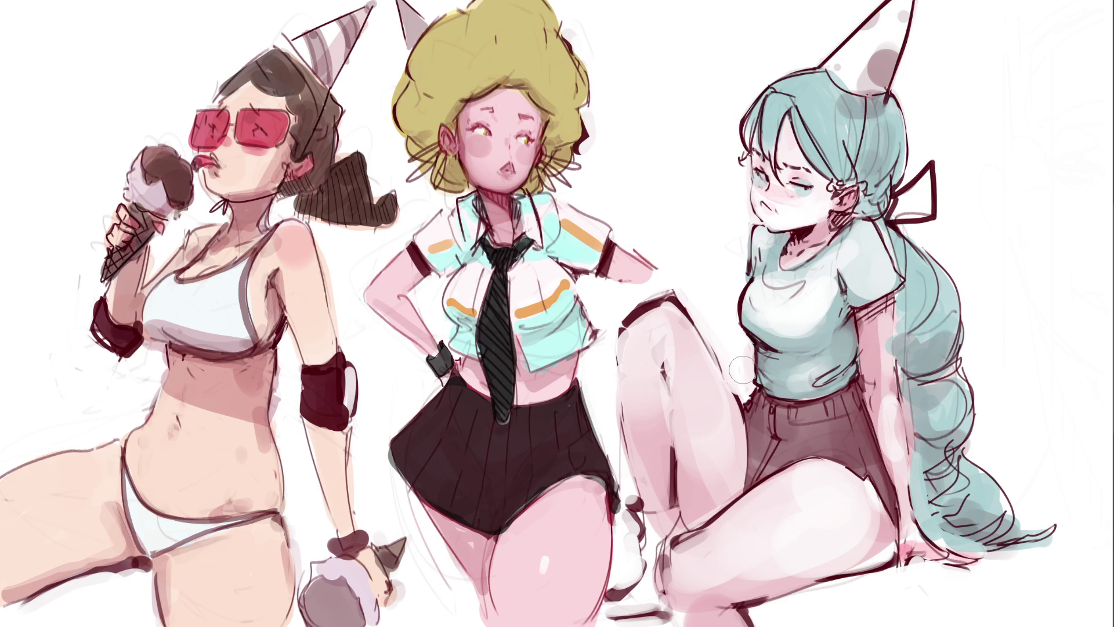
pyautogui.moveTo(741, 369)
pyautogui.mouseDown()
pyautogui.moveTo(801, 383)
pyautogui.moveTo(819, 378)
pyautogui.moveTo(772, 373)
pyautogui.moveTo(818, 371)
pyautogui.moveTo(772, 377)
pyautogui.moveTo(808, 368)
pyautogui.mouseUp()
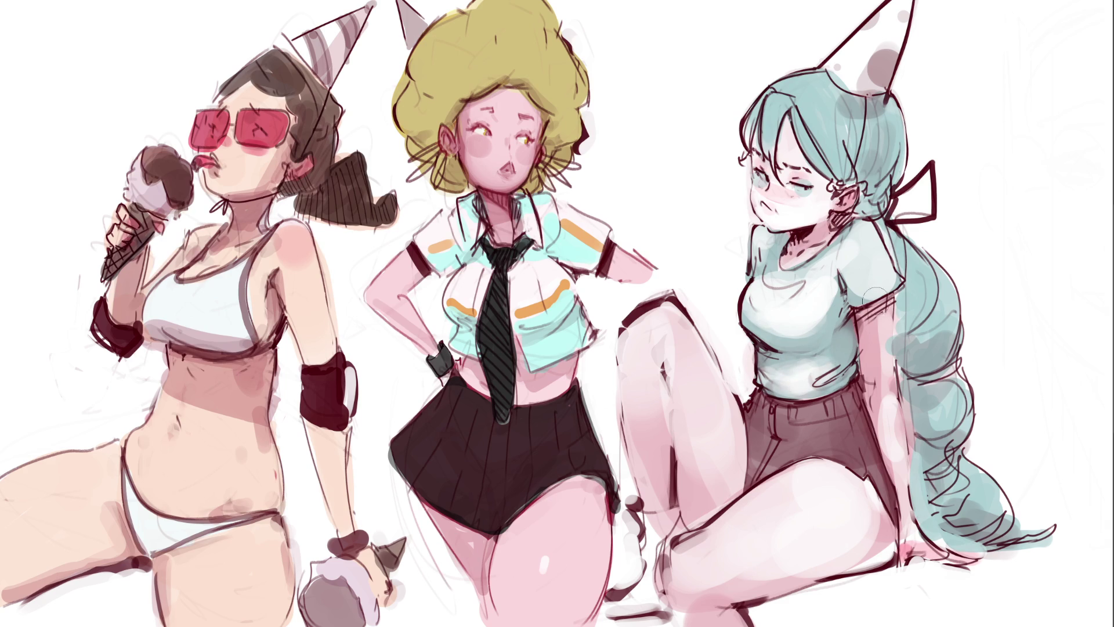
pyautogui.moveTo(770, 331); pyautogui.dragTo(786, 344)
# Blend the teal shading on the right girl's shirt chest with soft grey-teal dabs.
pyautogui.click(811, 324)
pyautogui.click(782, 325)
pyautogui.moveTo(826, 281)
pyautogui.mouseDown()
pyautogui.moveTo(840, 274)
pyautogui.moveTo(784, 313)
pyautogui.moveTo(793, 292)
pyautogui.moveTo(835, 286)
pyautogui.mouseUp()
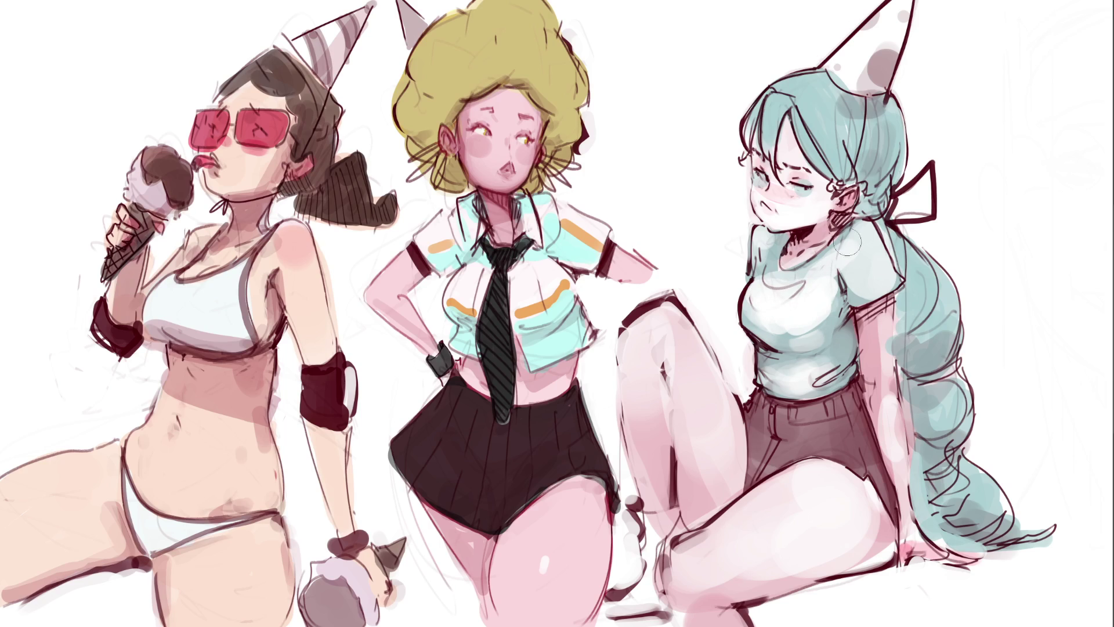
pyautogui.moveTo(793, 324); pyautogui.dragTo(836, 302)
pyautogui.moveTo(785, 342)
pyautogui.mouseDown()
pyautogui.moveTo(813, 313)
pyautogui.moveTo(784, 307)
pyautogui.moveTo(814, 303)
pyautogui.moveTo(837, 279)
pyautogui.moveTo(824, 308)
pyautogui.moveTo(804, 315)
pyautogui.mouseUp()
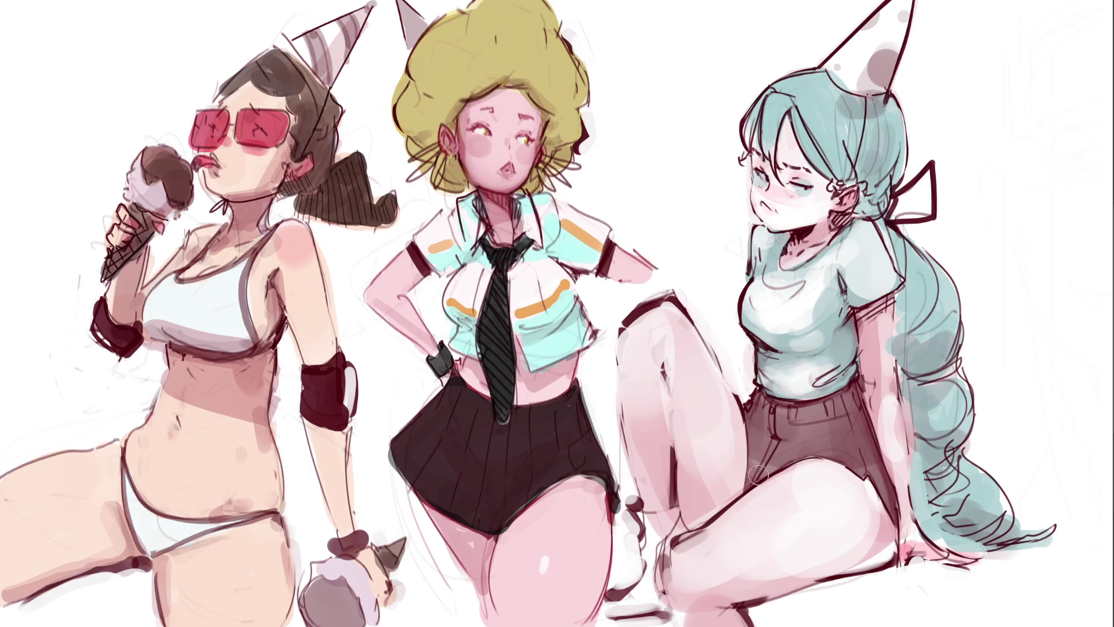
# Shade the shorts a darker maroon, undoing one stroke and repainting it across the shorts.
pyautogui.moveTo(770, 401)
pyautogui.mouseDown()
pyautogui.moveTo(772, 430)
pyautogui.moveTo(773, 409)
pyautogui.mouseUp()
pyautogui.moveTo(758, 407)
pyautogui.mouseDown()
pyautogui.moveTo(755, 475)
pyautogui.moveTo(815, 432)
pyautogui.mouseUp()
pyautogui.hotkey('ctrl', 'z')
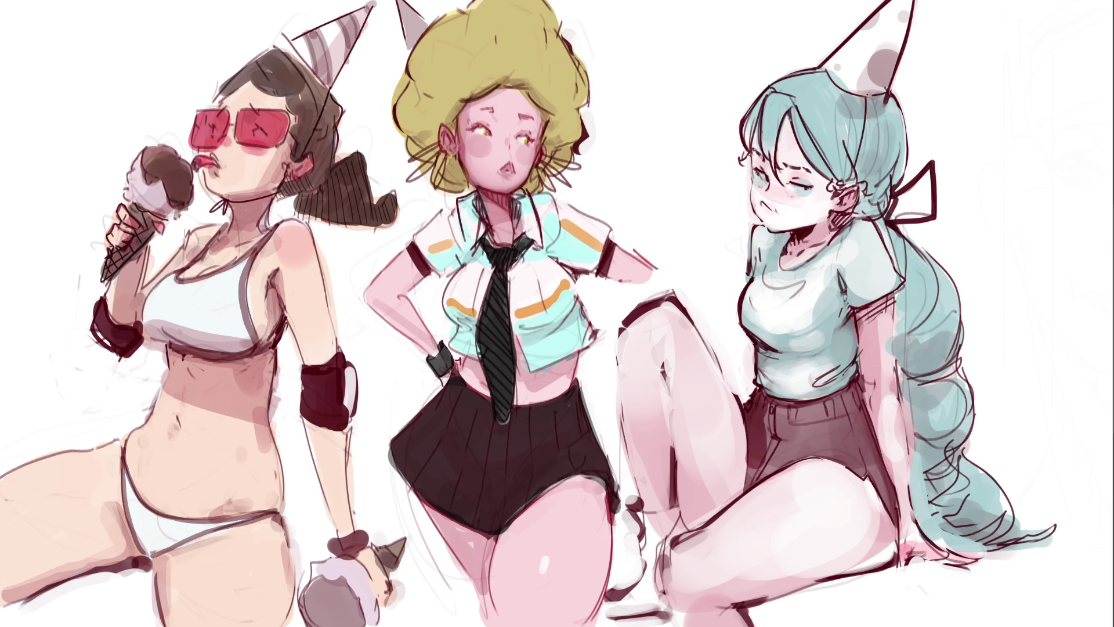
pyautogui.moveTo(757, 420)
pyautogui.mouseDown()
pyautogui.moveTo(755, 486)
pyautogui.moveTo(812, 432)
pyautogui.moveTo(789, 418)
pyautogui.moveTo(836, 406)
pyautogui.moveTo(801, 438)
pyautogui.moveTo(853, 458)
pyautogui.moveTo(831, 425)
pyautogui.moveTo(855, 401)
pyautogui.moveTo(869, 468)
pyautogui.mouseUp()
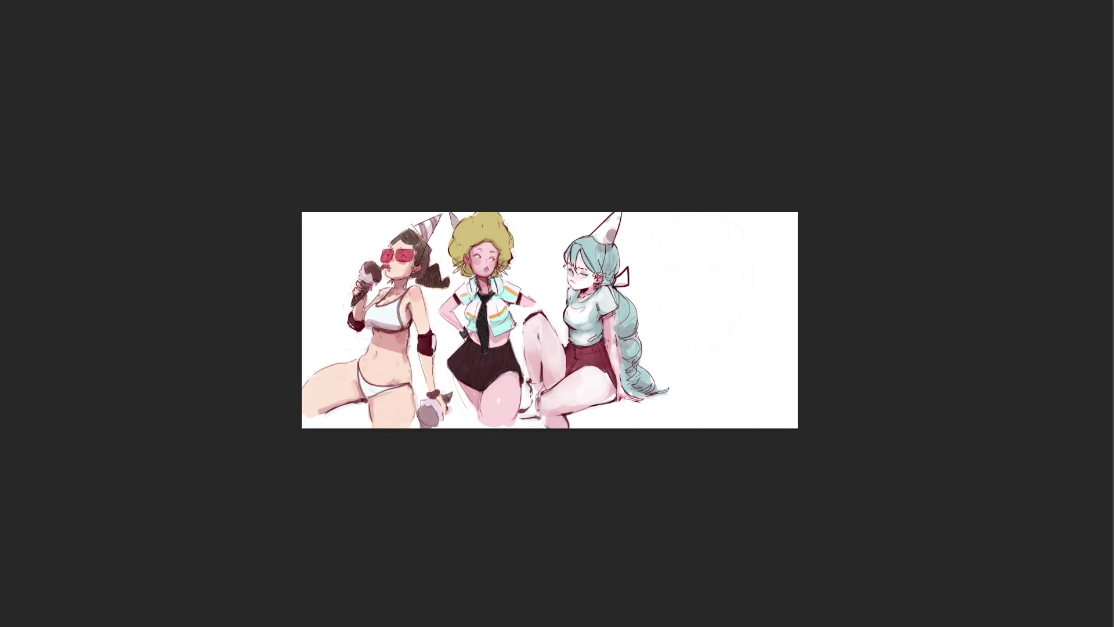
# Colour the shoe beside the middle girl's leg pink.
pyautogui.moveTo(529, 383)
pyautogui.mouseDown()
pyautogui.moveTo(541, 387)
pyautogui.moveTo(525, 415)
pyautogui.moveTo(534, 412)
pyautogui.mouseUp()
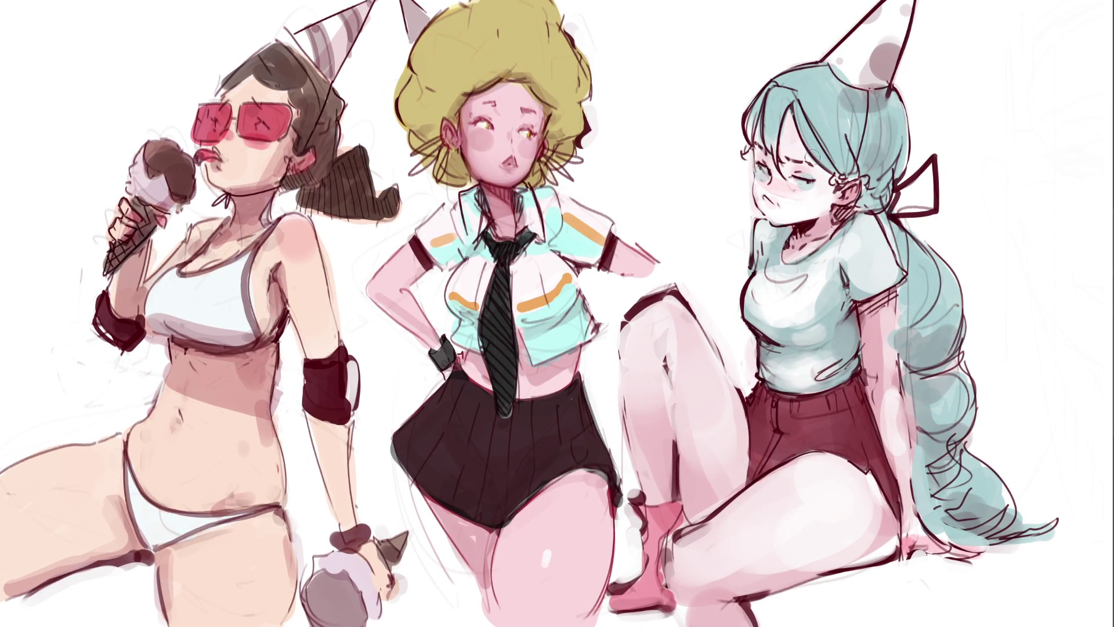
# Add a small dark shading mark to the teal hair above her eye.
pyautogui.moveTo(785, 127)
pyautogui.mouseDown()
pyautogui.moveTo(815, 171)
pyautogui.moveTo(790, 180)
pyautogui.moveTo(759, 148)
pyautogui.mouseUp()
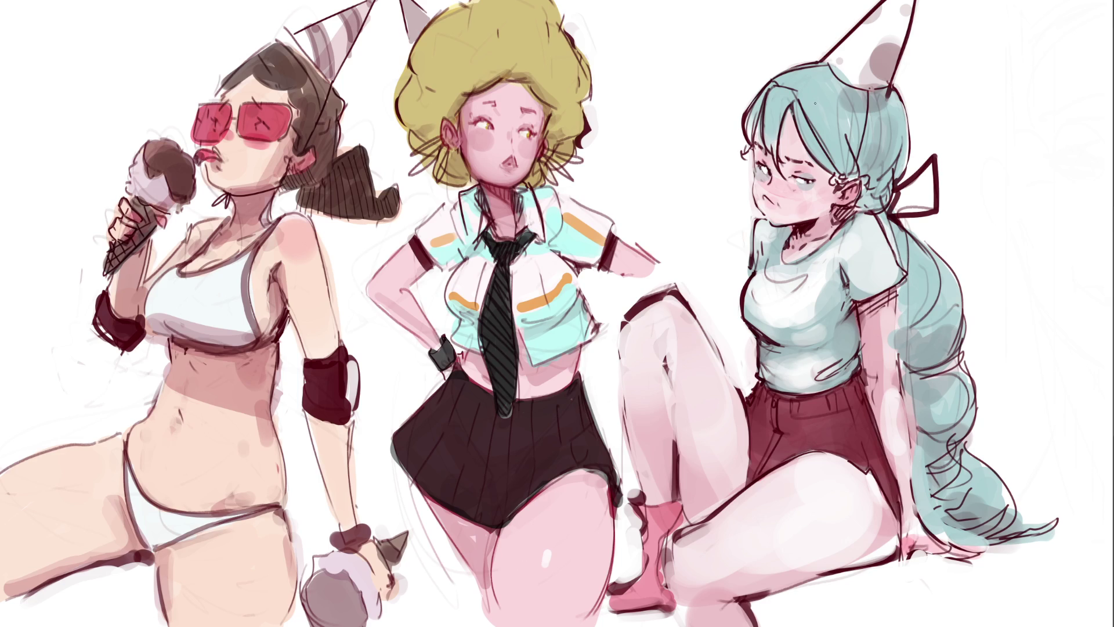
# Add light highlight strokes near the top of the teal hair, then sweep a much larger brush over the figure.
pyautogui.moveTo(770, 101); pyautogui.dragTo(770, 111)
pyautogui.moveTo(820, 118); pyautogui.dragTo(855, 122)
pyautogui.press(']')
pyautogui.press(']')
pyautogui.press(']')
pyautogui.moveTo(868, 168)
pyautogui.mouseDown()
pyautogui.moveTo(928, 406)
pyautogui.moveTo(986, 505)
pyautogui.moveTo(1033, 459)
pyautogui.moveTo(755, 626)
pyautogui.mouseUp()
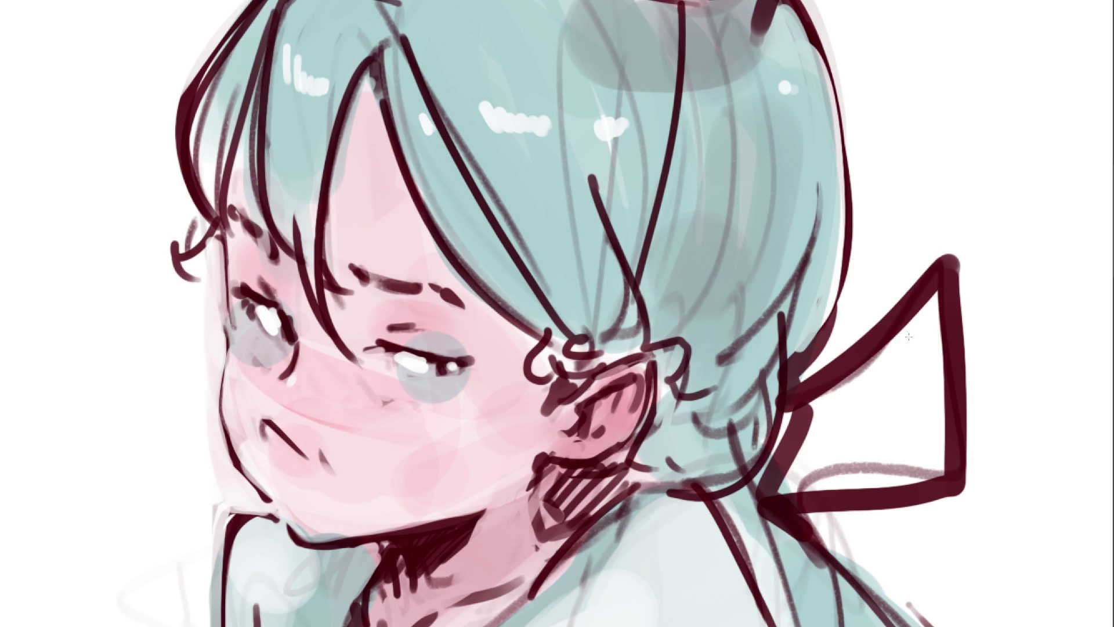
# Tint the whole drawing pink with a colour fill.
pyautogui.click(906, 385)
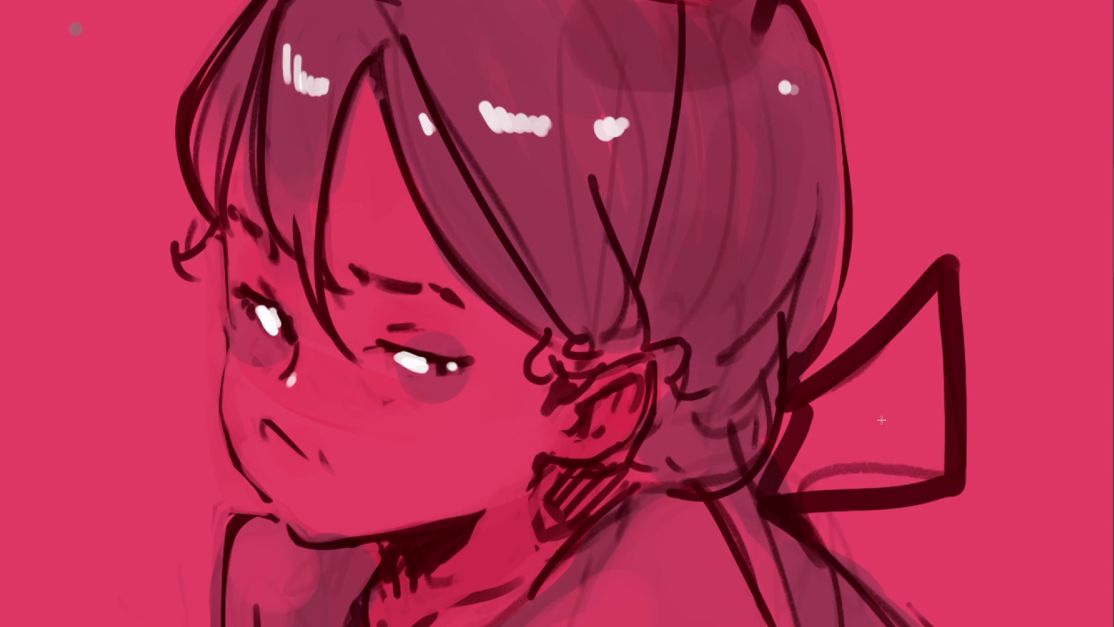
# Undo the pink canvas tint, paint the ribbon pinkish red, and erase spill past its corner.
pyautogui.hotkey('ctrl', 'z')
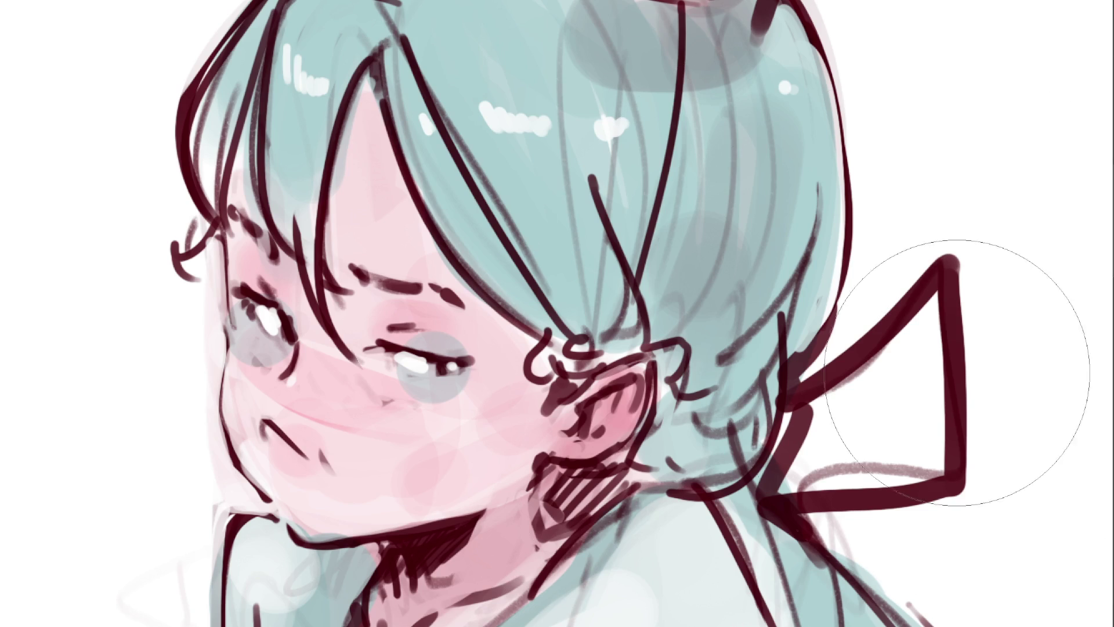
pyautogui.moveTo(963, 316)
pyautogui.mouseDown()
pyautogui.moveTo(864, 383)
pyautogui.moveTo(806, 438)
pyautogui.moveTo(801, 464)
pyautogui.moveTo(933, 385)
pyautogui.moveTo(882, 443)
pyautogui.mouseUp()
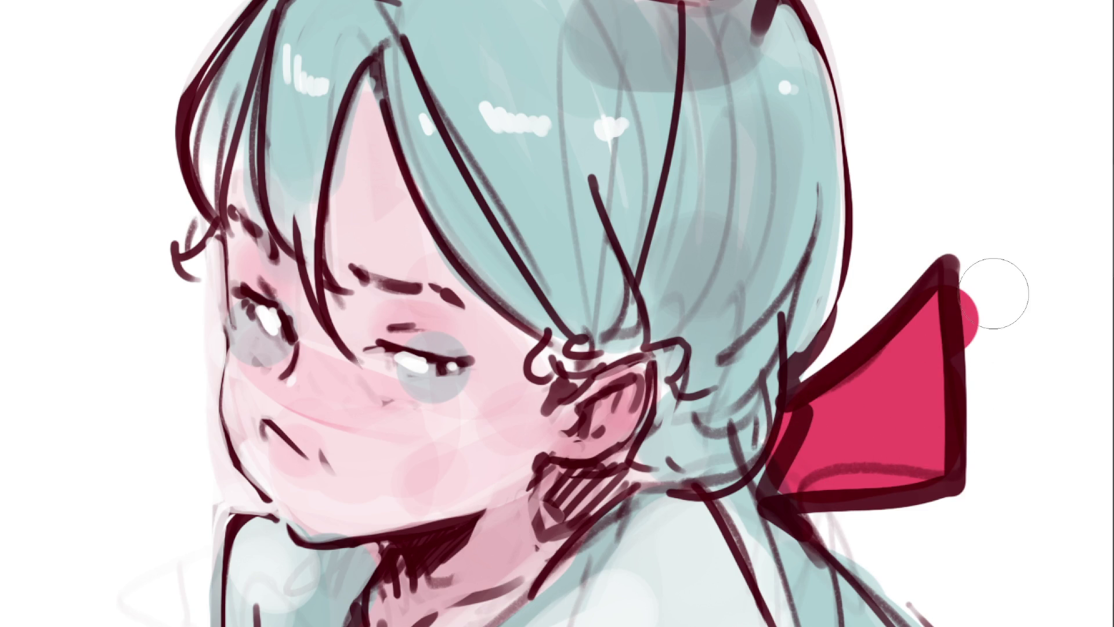
pyautogui.moveTo(984, 254); pyautogui.dragTo(987, 348)
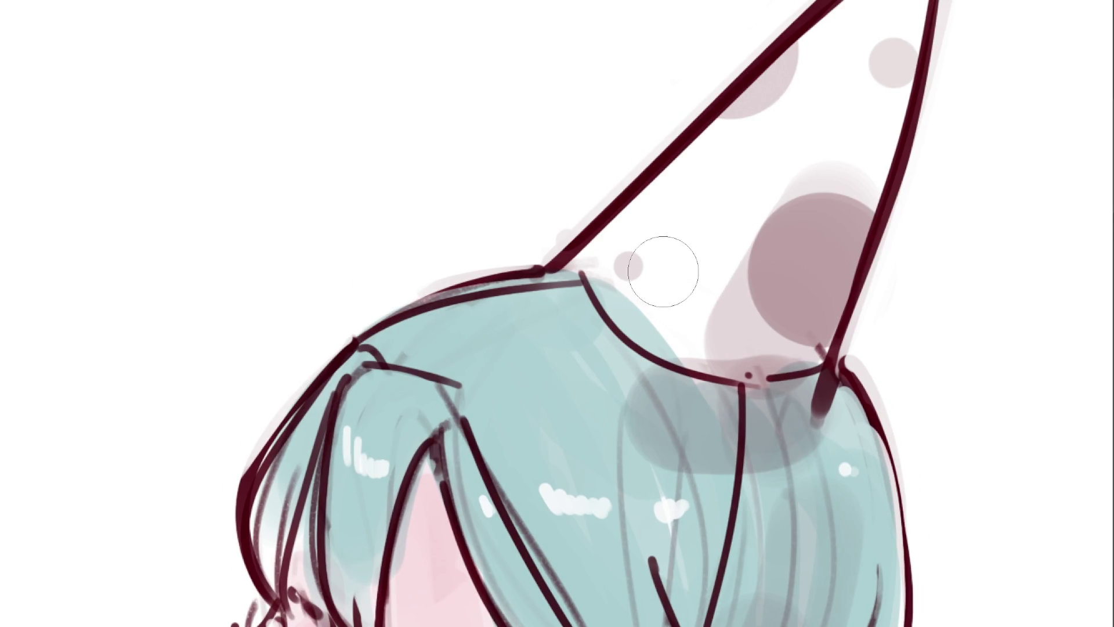
# Fill the party hat red from brim to tip over the highlight, erasing overflow past its right edge.
pyautogui.moveTo(615, 264)
pyautogui.mouseDown()
pyautogui.moveTo(700, 332)
pyautogui.moveTo(633, 325)
pyautogui.moveTo(776, 340)
pyautogui.moveTo(804, 316)
pyautogui.moveTo(835, 212)
pyautogui.mouseUp()
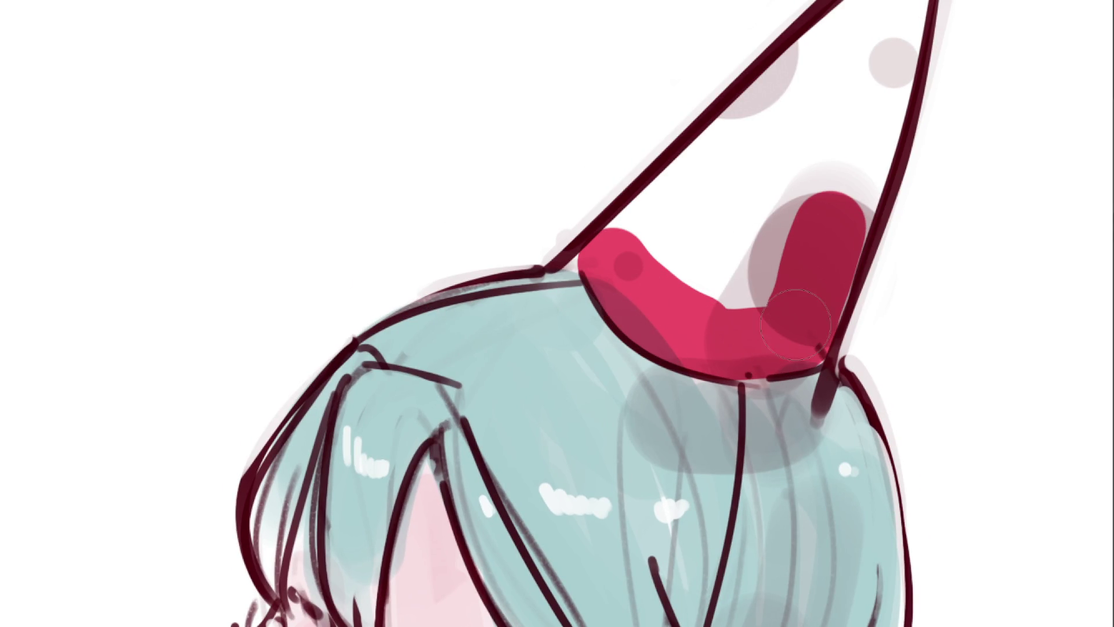
pyautogui.moveTo(682, 315)
pyautogui.mouseDown()
pyautogui.moveTo(615, 238)
pyautogui.moveTo(848, 26)
pyautogui.moveTo(898, 5)
pyautogui.moveTo(842, 290)
pyautogui.moveTo(832, 66)
pyautogui.mouseUp()
pyautogui.moveTo(795, 133)
pyautogui.mouseDown()
pyautogui.moveTo(696, 255)
pyautogui.moveTo(748, 169)
pyautogui.mouseUp()
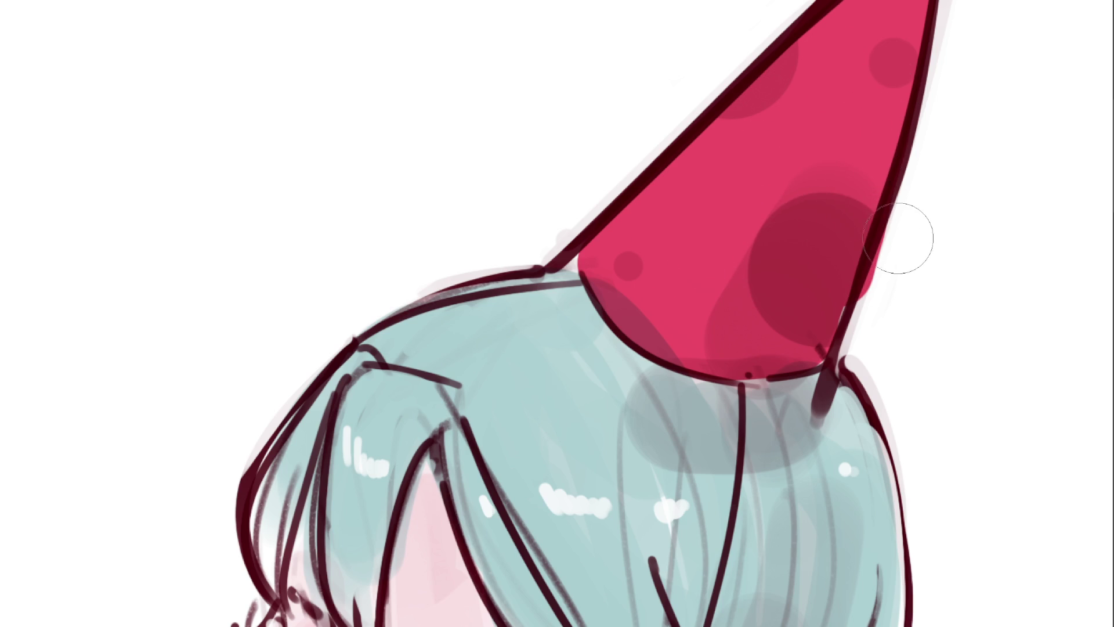
pyautogui.moveTo(907, 245); pyautogui.dragTo(888, 331)
pyautogui.moveTo(920, 291)
pyautogui.mouseDown()
pyautogui.moveTo(888, 298)
pyautogui.moveTo(830, 281)
pyautogui.moveTo(795, 331)
pyautogui.mouseUp()
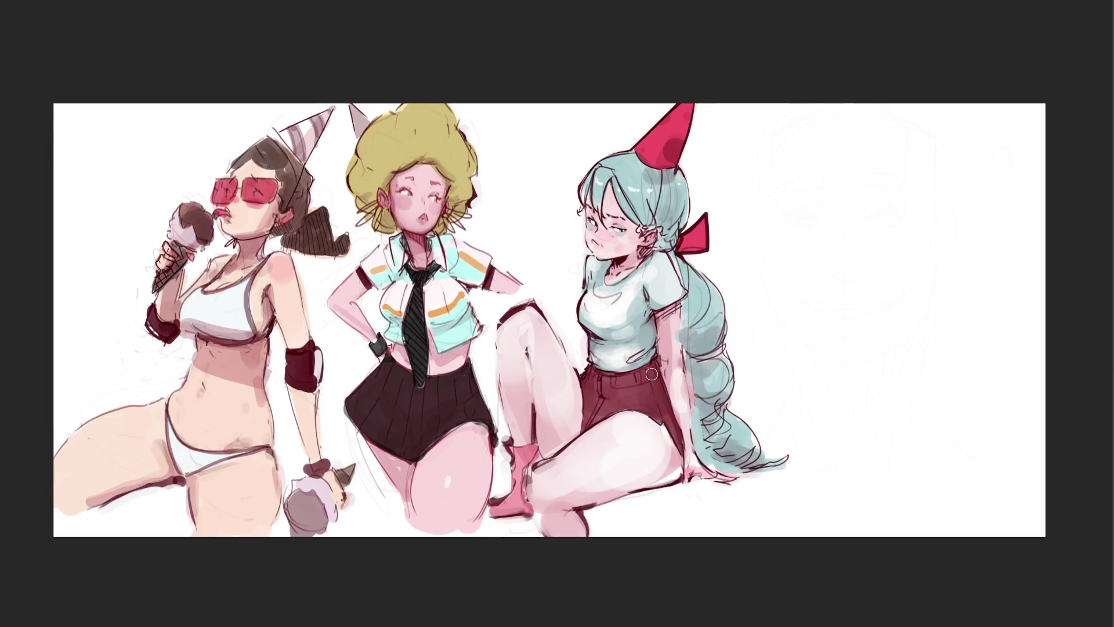
# Add a dark waistband and seam to the red shorts, then airbrush hair and braid richer blue.
pyautogui.moveTo(640, 376)
pyautogui.mouseDown()
pyautogui.moveTo(587, 373)
pyautogui.moveTo(590, 413)
pyautogui.moveTo(615, 401)
pyautogui.moveTo(587, 392)
pyautogui.moveTo(588, 413)
pyautogui.moveTo(644, 383)
pyautogui.moveTo(612, 403)
pyautogui.moveTo(644, 410)
pyautogui.moveTo(656, 379)
pyautogui.moveTo(680, 438)
pyautogui.mouseUp()
pyautogui.hotkey('ctrl', 'z')
pyautogui.moveTo(615, 171)
pyautogui.mouseDown()
pyautogui.moveTo(601, 177)
pyautogui.moveTo(631, 173)
pyautogui.moveTo(630, 183)
pyautogui.moveTo(669, 193)
pyautogui.moveTo(708, 178)
pyautogui.mouseUp()
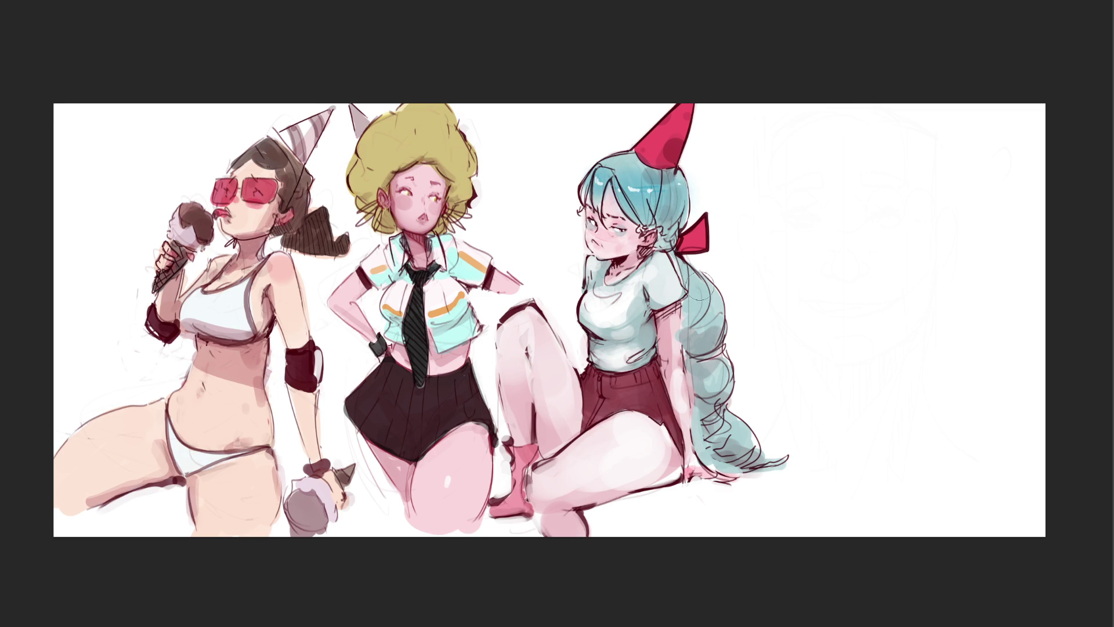
pyautogui.moveTo(709, 298)
pyautogui.mouseDown()
pyautogui.moveTo(713, 372)
pyautogui.moveTo(730, 401)
pyautogui.mouseUp()
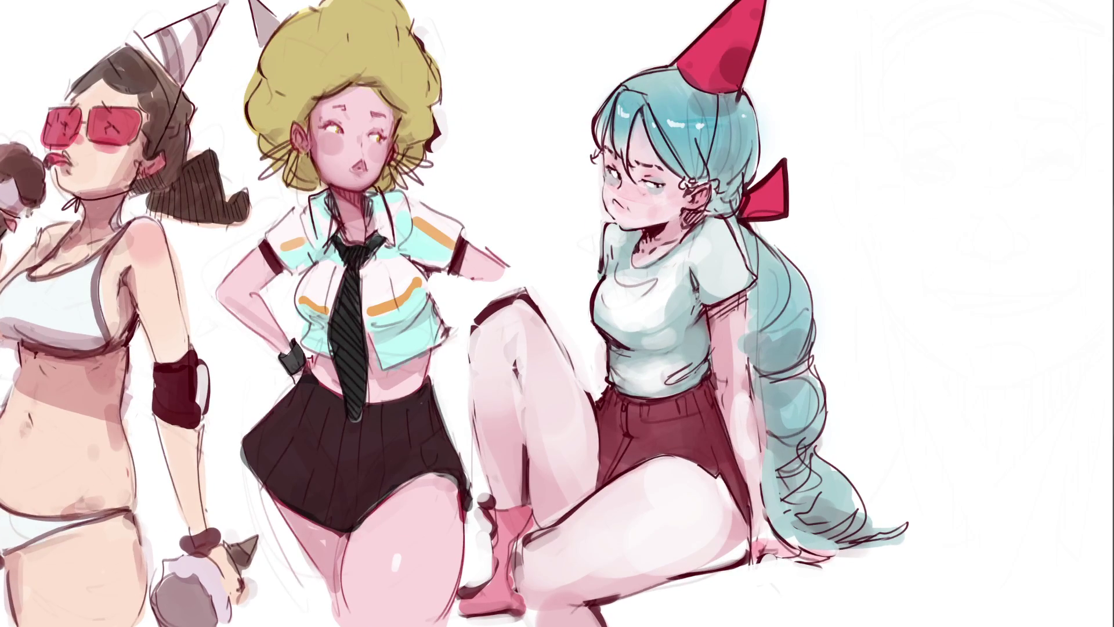
# Airbrush a warm golden glow across the top of the middle girl's blond afro.
pyautogui.moveTo(279, 69)
pyautogui.mouseDown()
pyautogui.moveTo(298, 95)
pyautogui.moveTo(273, 58)
pyautogui.moveTo(408, 82)
pyautogui.mouseUp()
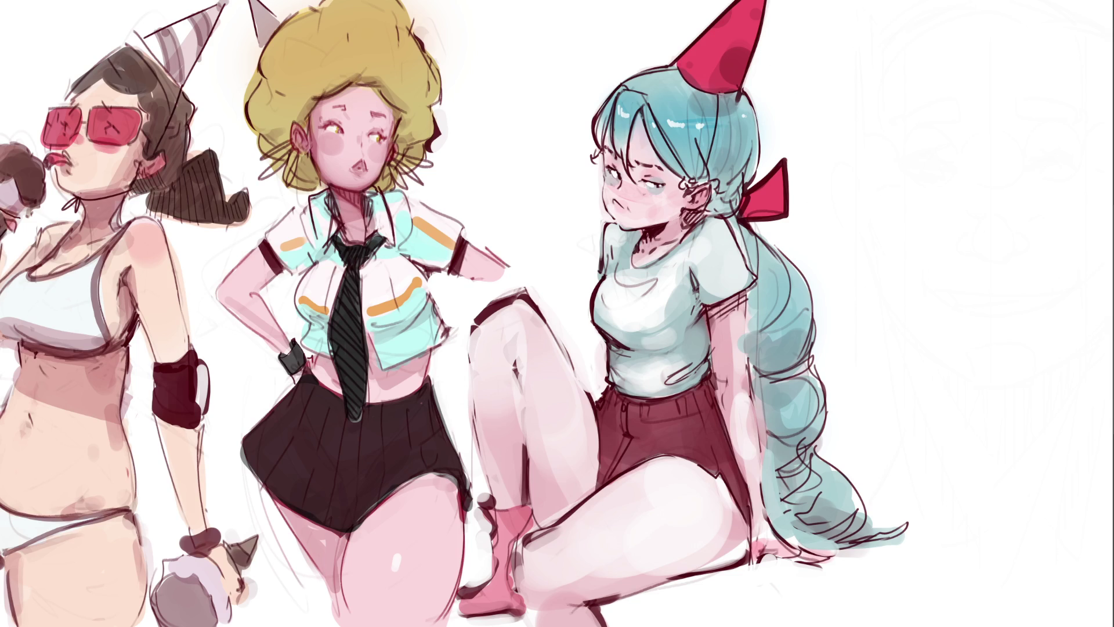
# Blend softer pink shading over the seated girl's thigh, raised knee and shin.
pyautogui.moveTo(604, 557)
pyautogui.mouseDown()
pyautogui.moveTo(635, 560)
pyautogui.moveTo(652, 535)
pyautogui.moveTo(580, 557)
pyautogui.moveTo(554, 586)
pyautogui.moveTo(673, 572)
pyautogui.moveTo(743, 465)
pyautogui.moveTo(636, 488)
pyautogui.mouseUp()
pyautogui.moveTo(509, 308); pyautogui.dragTo(522, 404)
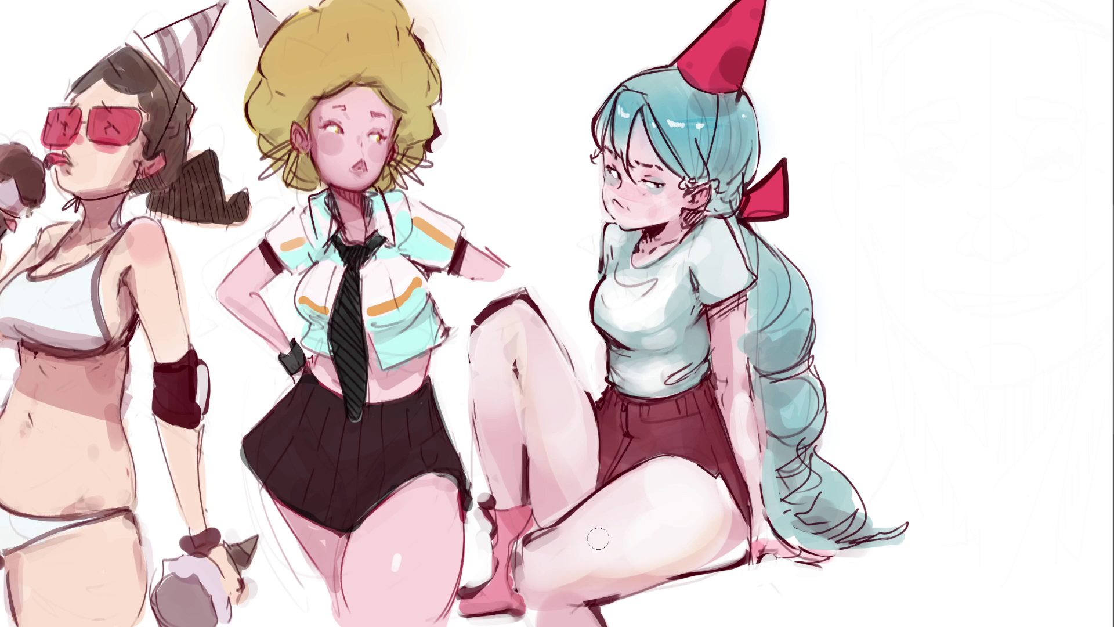
pyautogui.moveTo(513, 328); pyautogui.dragTo(525, 409)
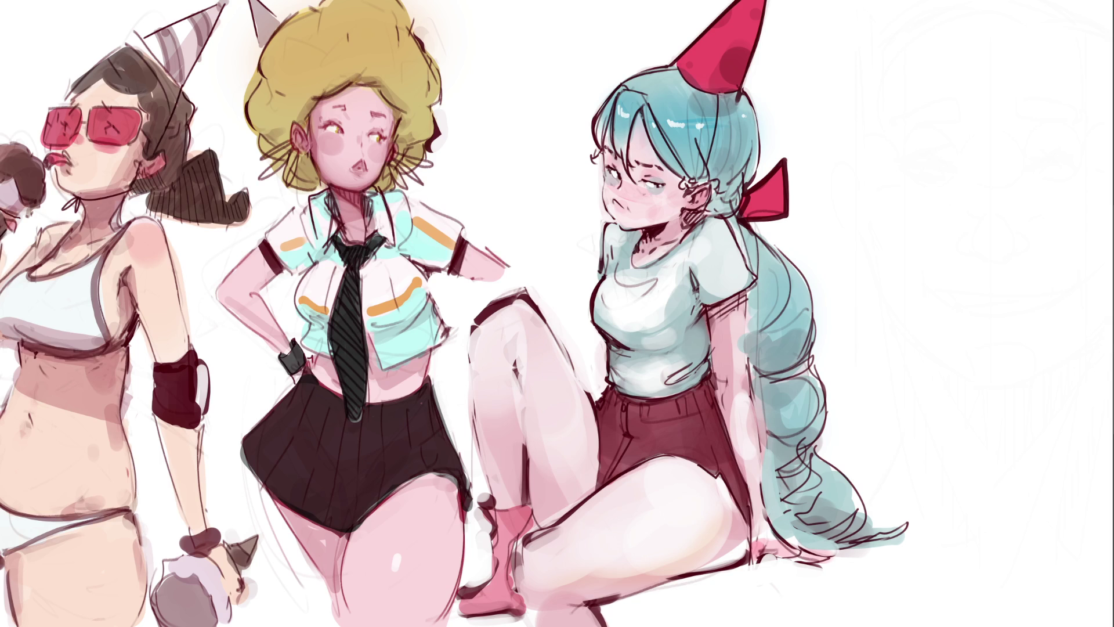
pyautogui.moveTo(508, 364)
pyautogui.mouseDown()
pyautogui.moveTo(519, 364)
pyautogui.moveTo(522, 430)
pyautogui.mouseUp()
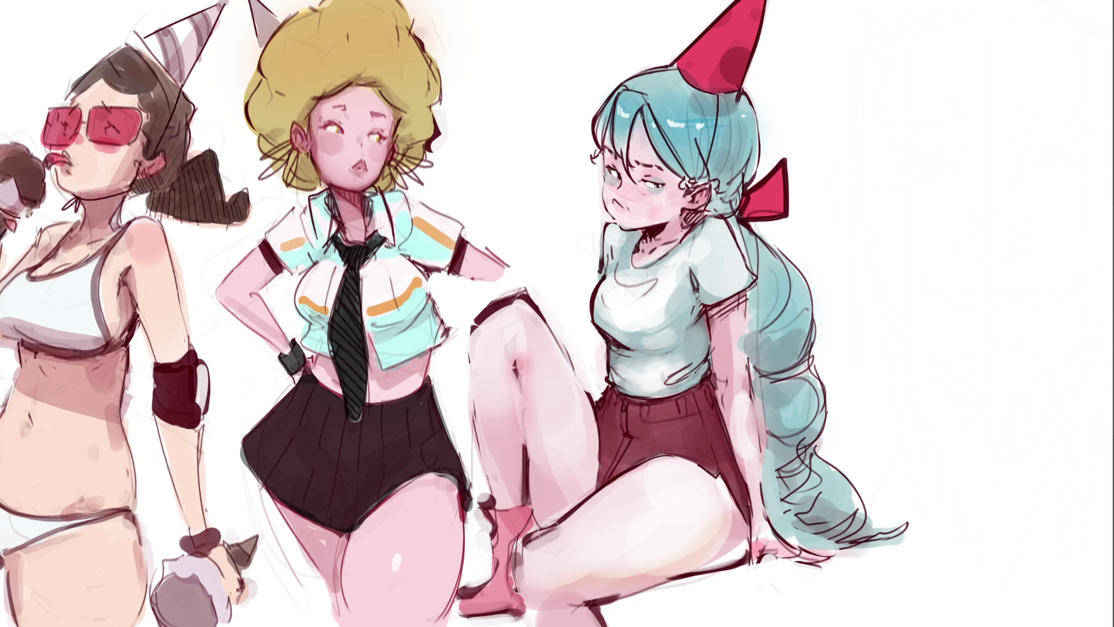
pyautogui.moveTo(737, 568); pyautogui.dragTo(729, 526)
pyautogui.moveTo(718, 478)
pyautogui.mouseDown()
pyautogui.moveTo(731, 565)
pyautogui.moveTo(714, 557)
pyautogui.moveTo(757, 524)
pyautogui.moveTo(726, 521)
pyautogui.mouseUp()
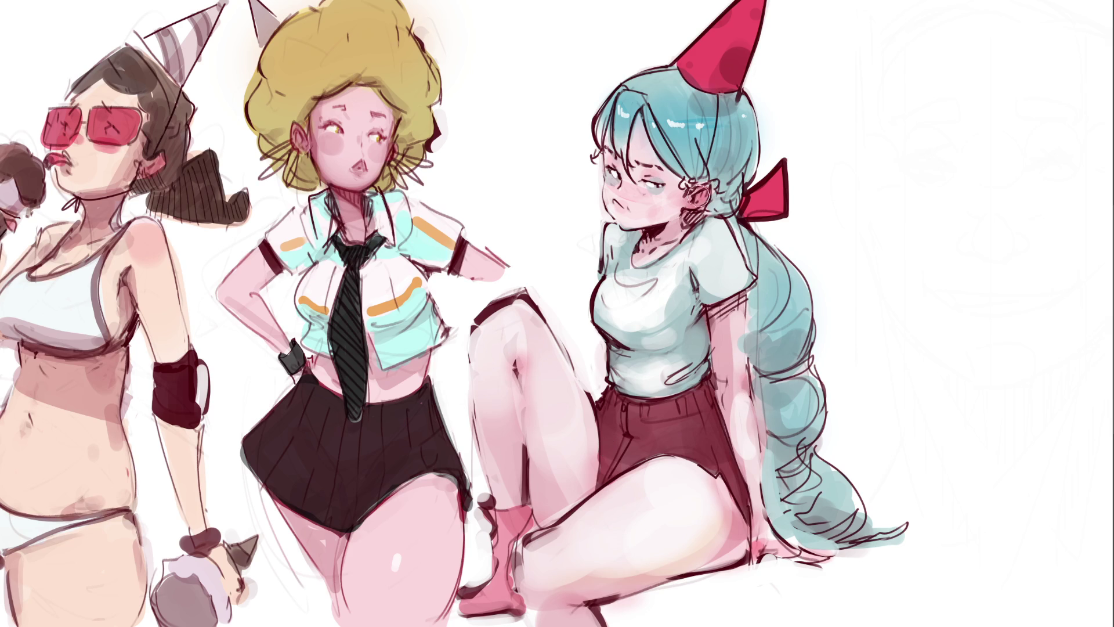
# Add furrowed brow lines between the eyes, trying a darker cheek blush and undoing it.
pyautogui.moveTo(646, 168)
pyautogui.mouseDown()
pyautogui.moveTo(656, 174)
pyautogui.moveTo(630, 174)
pyautogui.mouseUp()
pyautogui.moveTo(612, 189)
pyautogui.mouseDown()
pyautogui.moveTo(629, 206)
pyautogui.moveTo(667, 204)
pyautogui.mouseUp()
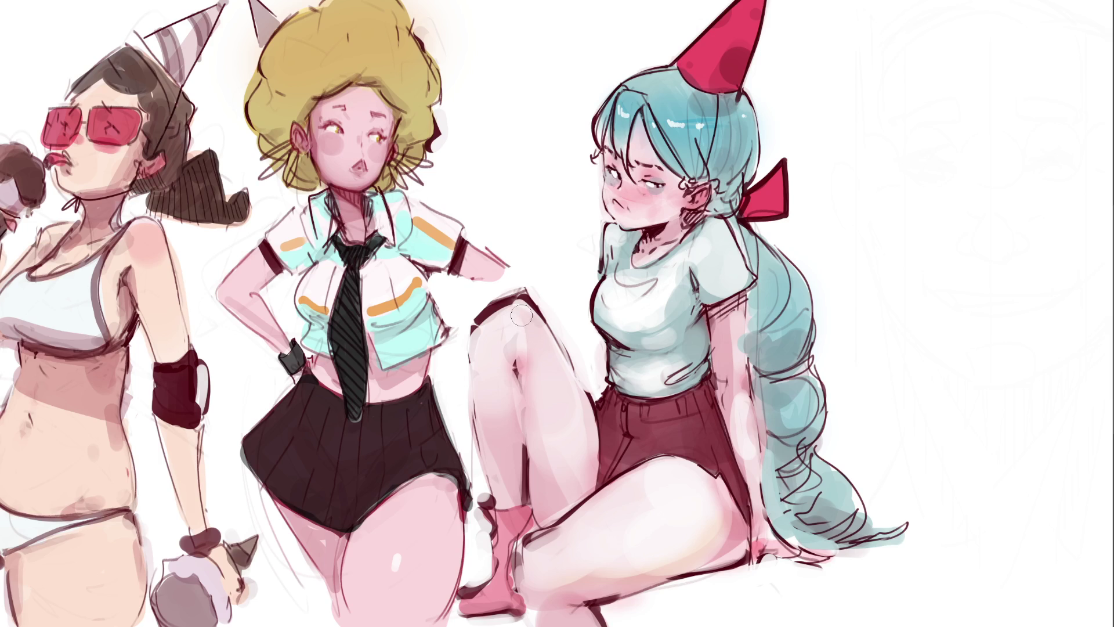
pyautogui.hotkey('ctrl', 'z')
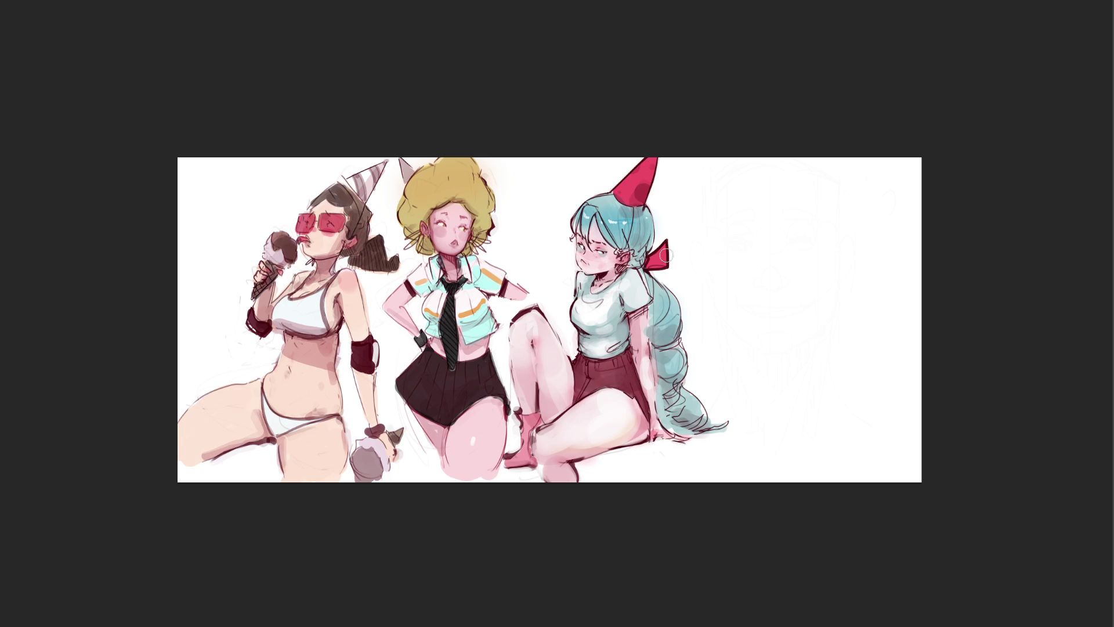
# With a larger brush, darken the teal-haired girl's hair and braid with deeper blue.
pyautogui.press(']')
pyautogui.moveTo(615, 213)
pyautogui.mouseDown()
pyautogui.moveTo(595, 227)
pyautogui.moveTo(601, 258)
pyautogui.moveTo(643, 228)
pyautogui.moveTo(643, 259)
pyautogui.moveTo(630, 252)
pyautogui.mouseUp()
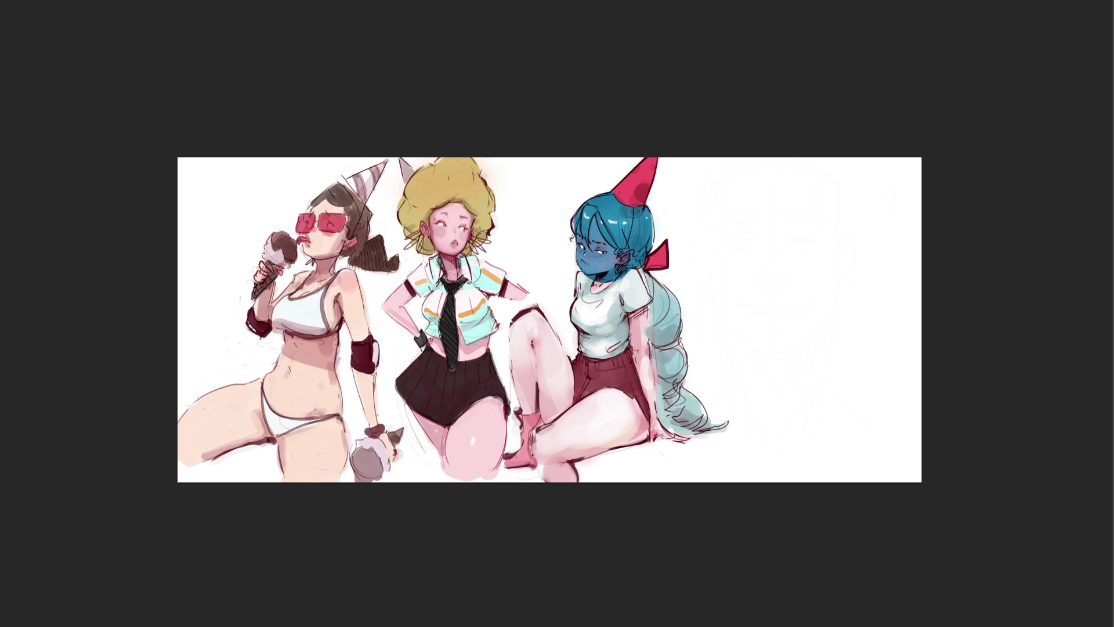
pyautogui.moveTo(645, 265)
pyautogui.mouseDown()
pyautogui.moveTo(662, 255)
pyautogui.moveTo(645, 268)
pyautogui.moveTo(669, 302)
pyautogui.moveTo(656, 337)
pyautogui.moveTo(656, 313)
pyautogui.moveTo(661, 354)
pyautogui.moveTo(674, 353)
pyautogui.moveTo(670, 392)
pyautogui.moveTo(687, 409)
pyautogui.moveTo(670, 394)
pyautogui.moveTo(688, 424)
pyautogui.moveTo(697, 412)
pyautogui.moveTo(722, 424)
pyautogui.mouseUp()
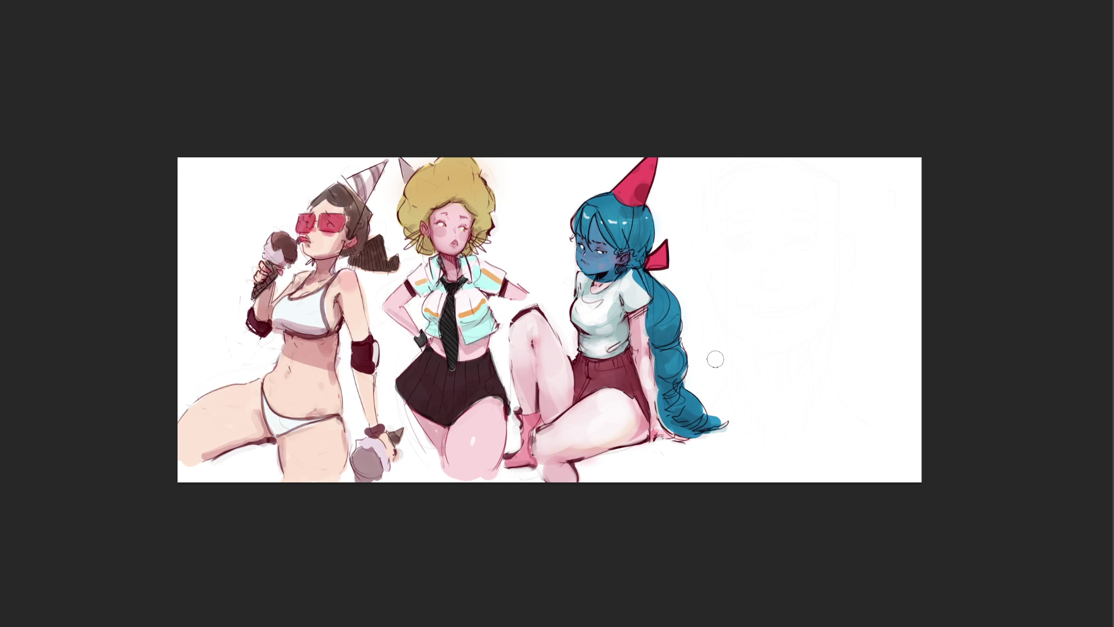
# Repaint the teal-haired girl's face with pink skin tones, adjusting brush size and zooming in.
pyautogui.moveTo(591, 230)
pyautogui.mouseDown()
pyautogui.moveTo(618, 261)
pyautogui.moveTo(586, 255)
pyautogui.moveTo(580, 235)
pyautogui.moveTo(604, 270)
pyautogui.moveTo(627, 258)
pyautogui.moveTo(609, 267)
pyautogui.mouseUp()
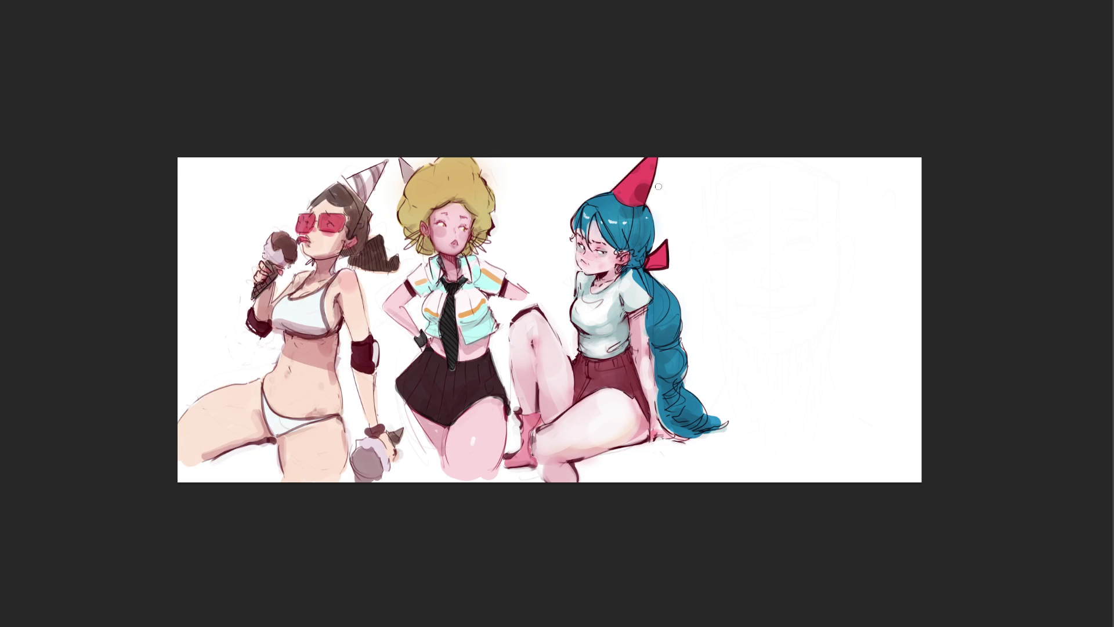
pyautogui.press(']')
pyautogui.press(']')
pyautogui.press(']')
pyautogui.press(']')
pyautogui.press(']')
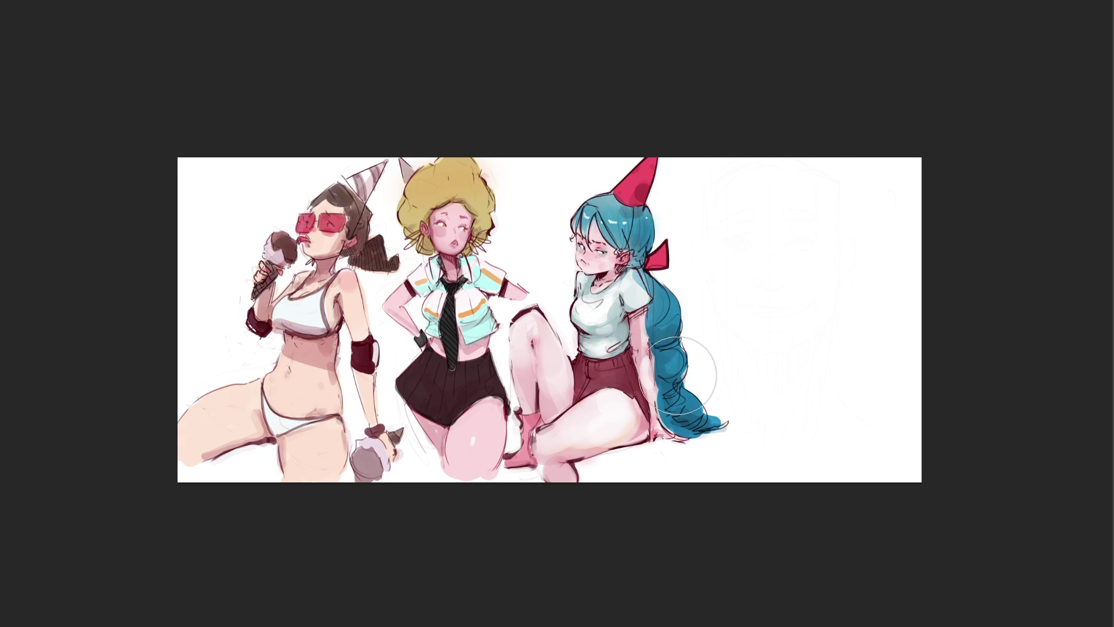
pyautogui.press('[')
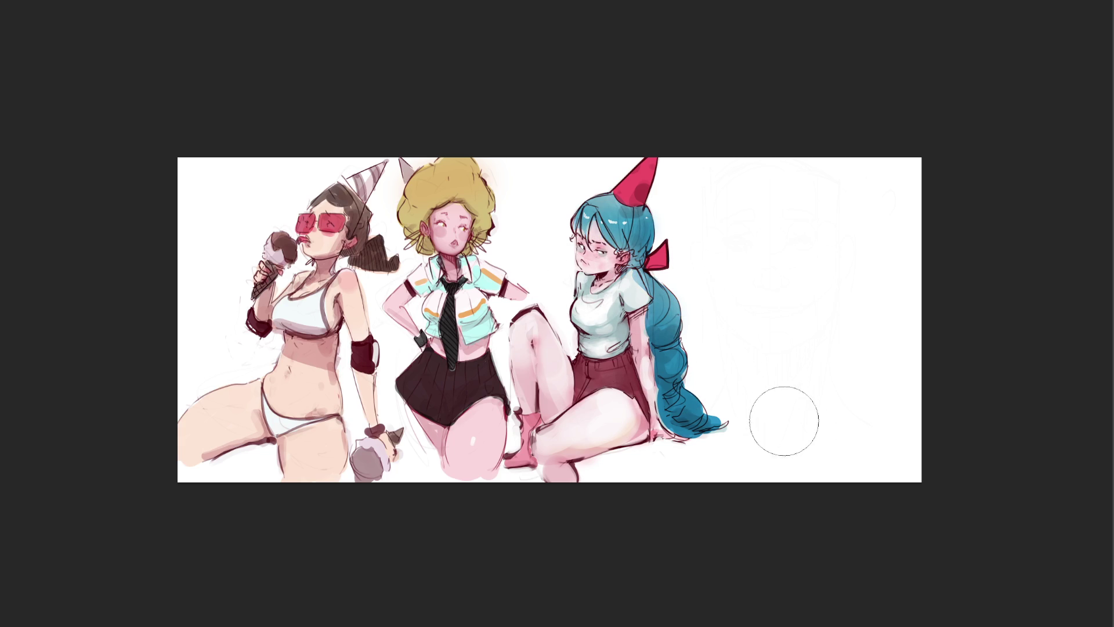
pyautogui.hotkey('ctrl', 'z')
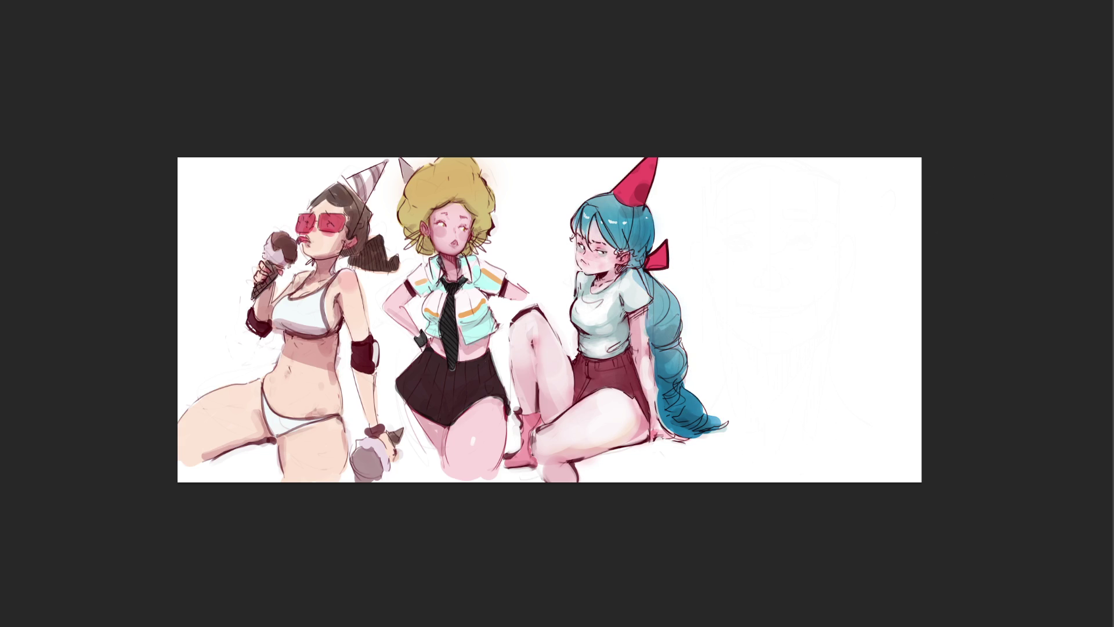
pyautogui.hotkey('ctrl', '+')
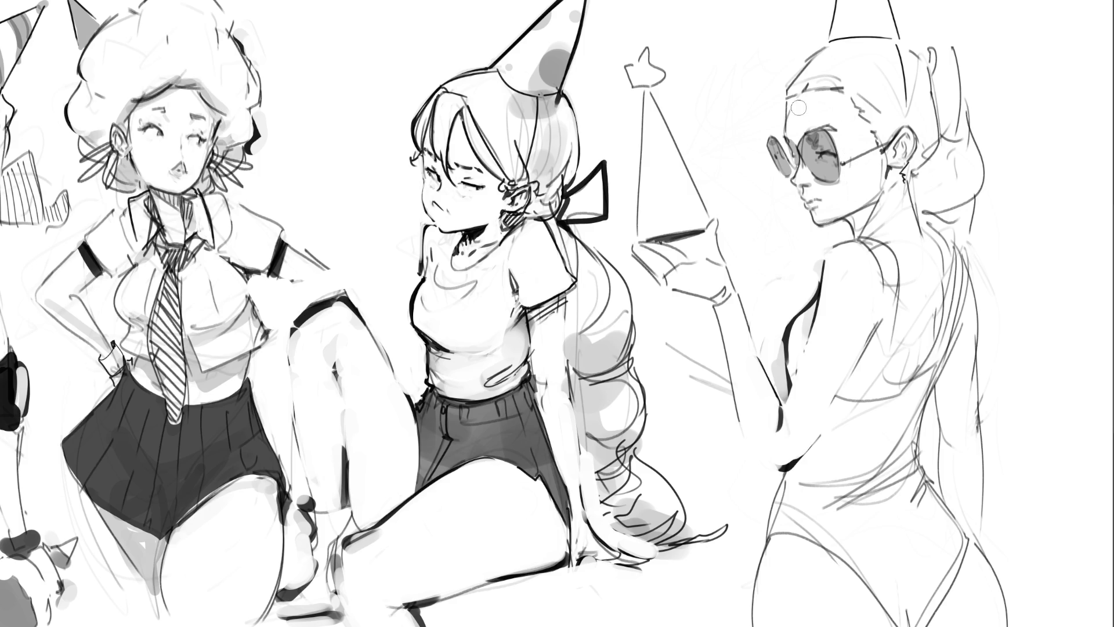
# Redraw the swimsuit girl's shoulder, back and hip contour lines, discarding a stray forehead mark.
pyautogui.moveTo(793, 101); pyautogui.dragTo(795, 119)
pyautogui.hotkey('ctrl', 'z')
pyautogui.moveTo(858, 240)
pyautogui.mouseDown()
pyautogui.moveTo(885, 287)
pyautogui.moveTo(875, 335)
pyautogui.moveTo(819, 440)
pyautogui.mouseUp()
pyautogui.moveTo(789, 478)
pyautogui.mouseDown()
pyautogui.moveTo(768, 539)
pyautogui.moveTo(817, 545)
pyautogui.moveTo(845, 564)
pyautogui.moveTo(893, 626)
pyautogui.moveTo(943, 608)
pyautogui.moveTo(972, 543)
pyautogui.moveTo(918, 446)
pyautogui.moveTo(968, 277)
pyautogui.moveTo(954, 242)
pyautogui.moveTo(935, 365)
pyautogui.moveTo(901, 385)
pyautogui.moveTo(886, 355)
pyautogui.moveTo(899, 266)
pyautogui.moveTo(862, 245)
pyautogui.mouseUp()
# Lasso-select the swimsuit area and fill it with flat red.
pyautogui.moveTo(796, 335)
pyautogui.mouseDown()
pyautogui.moveTo(807, 367)
pyautogui.moveTo(796, 401)
pyautogui.moveTo(782, 402)
pyautogui.moveTo(782, 345)
pyautogui.moveTo(810, 299)
pyautogui.moveTo(801, 290)
pyautogui.mouseUp()
pyautogui.moveTo(878, 81)
pyautogui.mouseDown()
pyautogui.moveTo(879, 527)
pyautogui.moveTo(907, 560)
pyautogui.mouseUp()
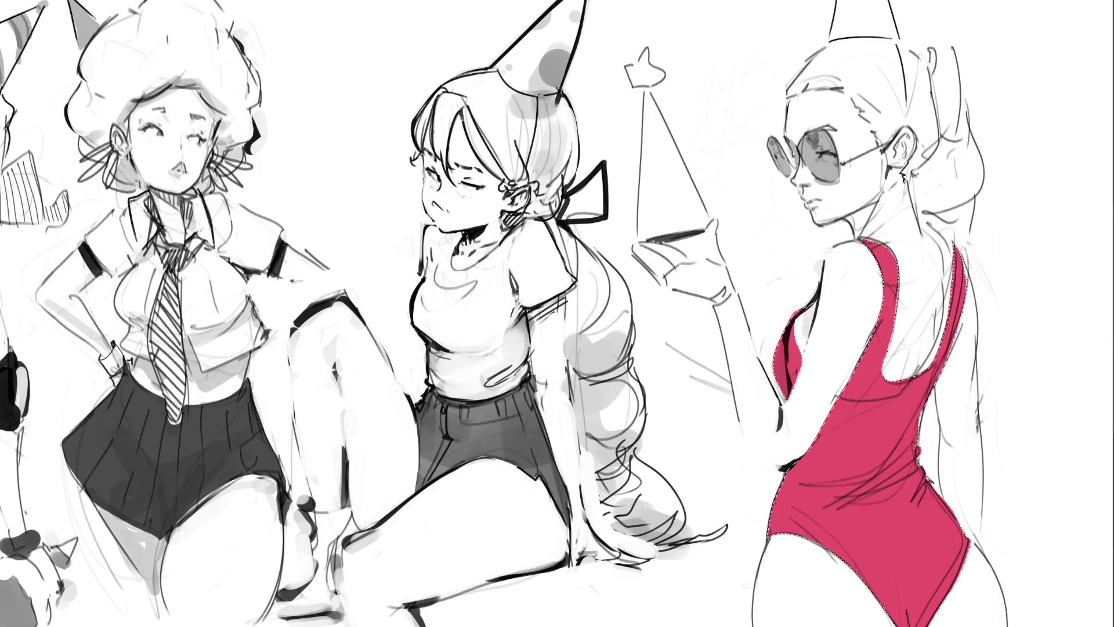
pyautogui.hotkey('ctrl', 'shift', 'd')
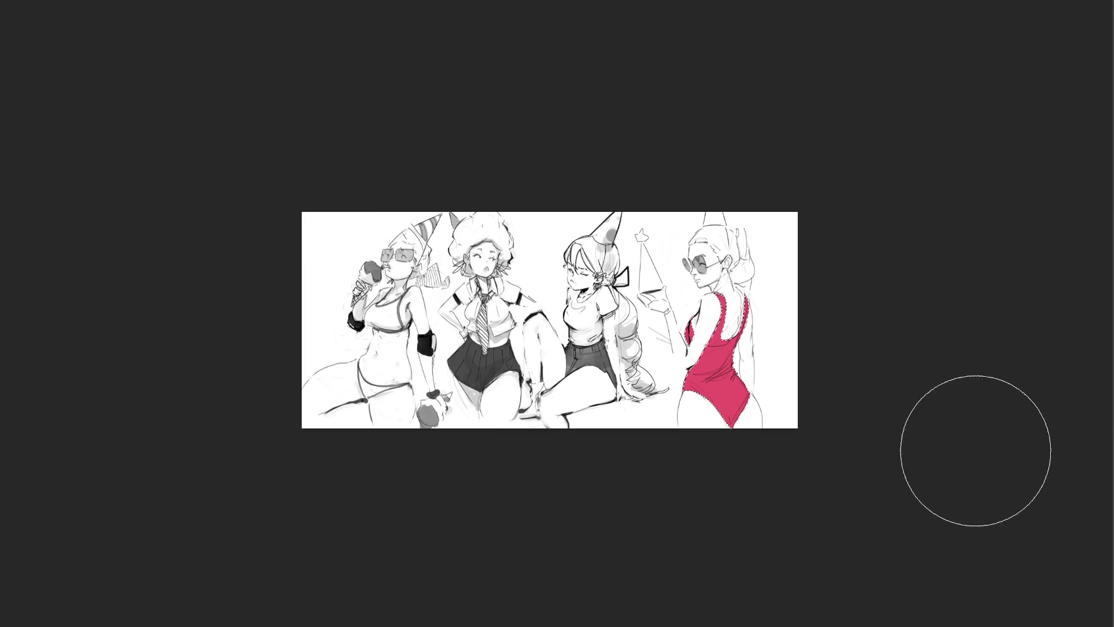
# Shift the swimsuit hue toward pink-magenta and airbrush deep crimson over its upper part.
pyautogui.moveTo(655, 508); pyautogui.dragTo(945, 498)
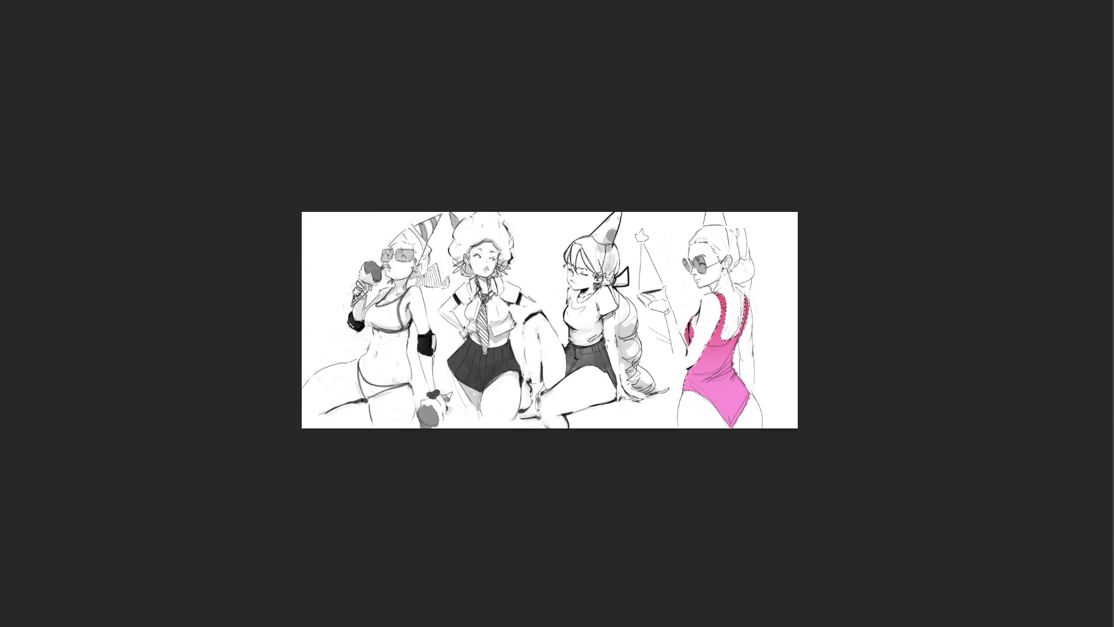
pyautogui.moveTo(1025, 433)
pyautogui.mouseDown()
pyautogui.moveTo(1112, 511)
pyautogui.moveTo(969, 542)
pyautogui.mouseUp()
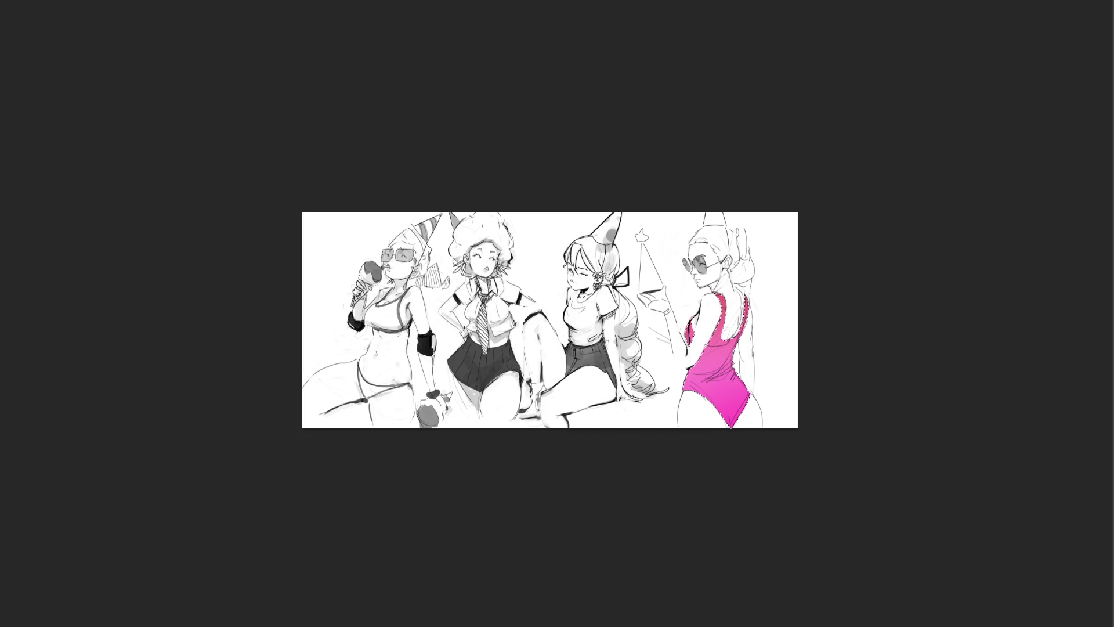
pyautogui.moveTo(916, 320)
pyautogui.mouseDown()
pyautogui.moveTo(726, 324)
pyautogui.moveTo(346, 438)
pyautogui.mouseUp()
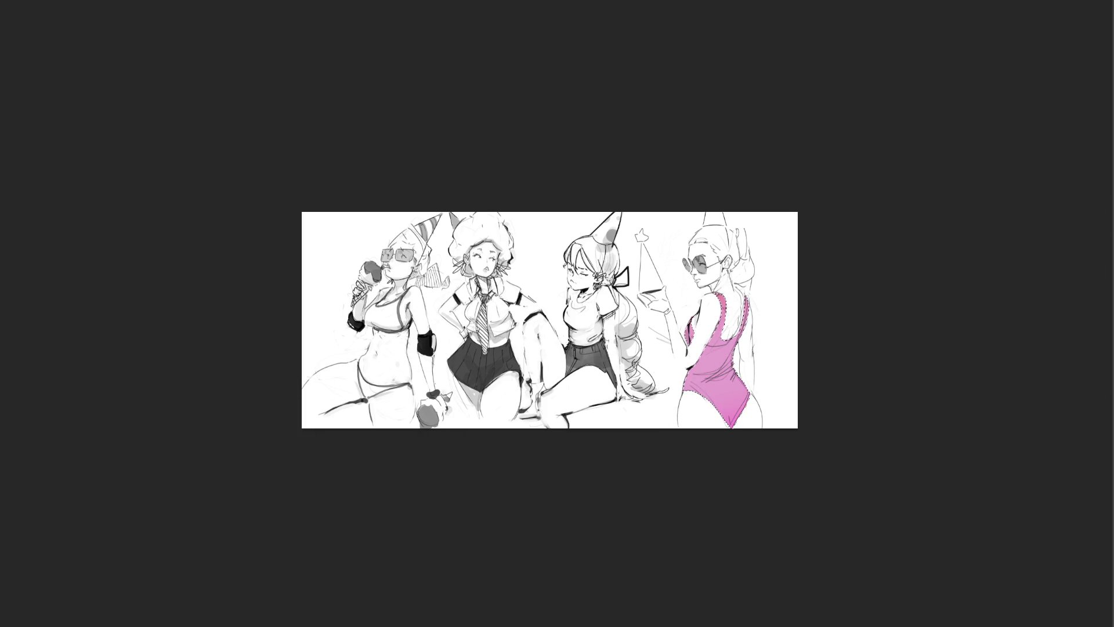
pyautogui.moveTo(868, 192); pyautogui.dragTo(650, 249)
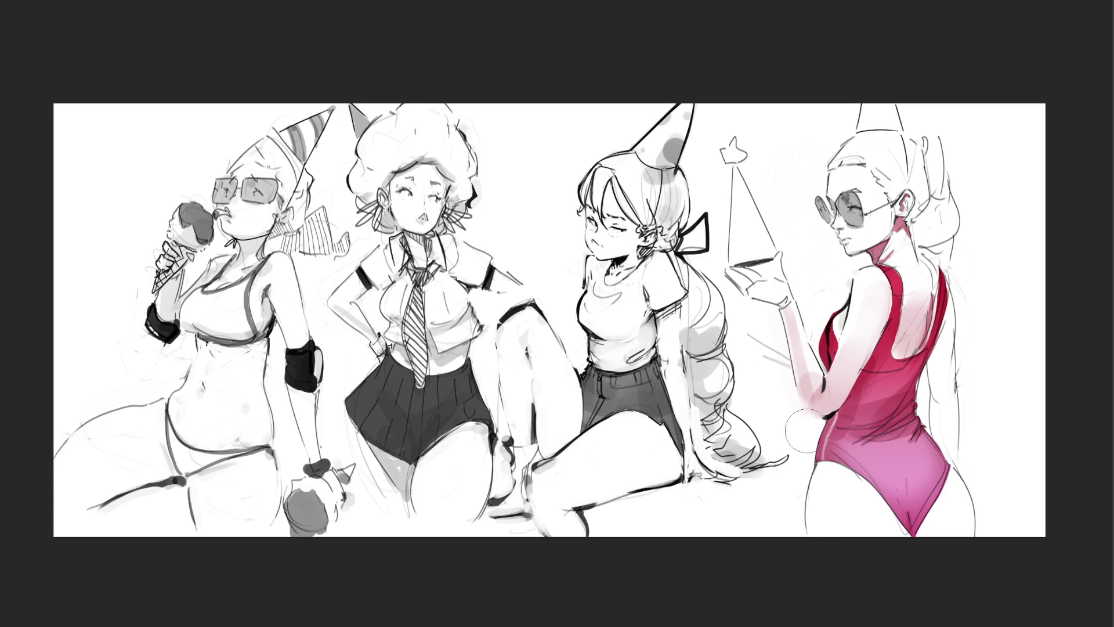
# Paint pink shading down the swimsuit girl's back, then undo it.
pyautogui.moveTo(958, 336); pyautogui.dragTo(943, 428)
pyautogui.hotkey('ctrl', 'z')
pyautogui.hotkey('ctrl', 'z')
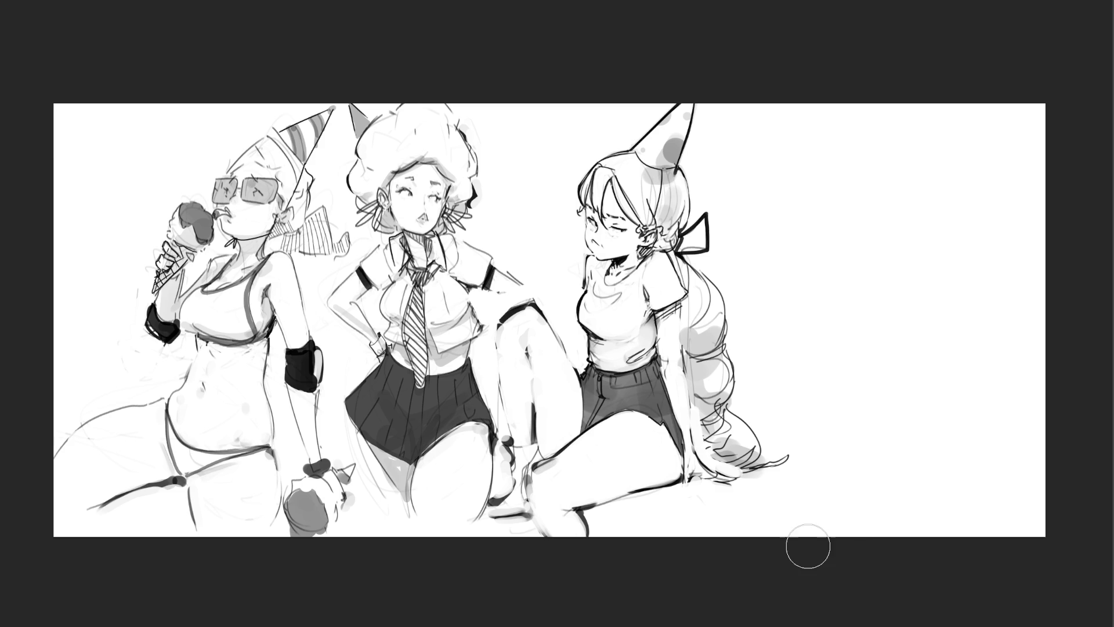
# Scribble large letters 'BRB' in the empty space right of the braided girl.
pyautogui.moveTo(749, 135); pyautogui.dragTo(772, 225)
pyautogui.moveTo(735, 138)
pyautogui.mouseDown()
pyautogui.moveTo(723, 150)
pyautogui.moveTo(824, 191)
pyautogui.moveTo(772, 311)
pyautogui.moveTo(862, 287)
pyautogui.mouseUp()
pyautogui.moveTo(836, 325)
pyautogui.mouseDown()
pyautogui.moveTo(902, 318)
pyautogui.moveTo(817, 432)
pyautogui.mouseUp()
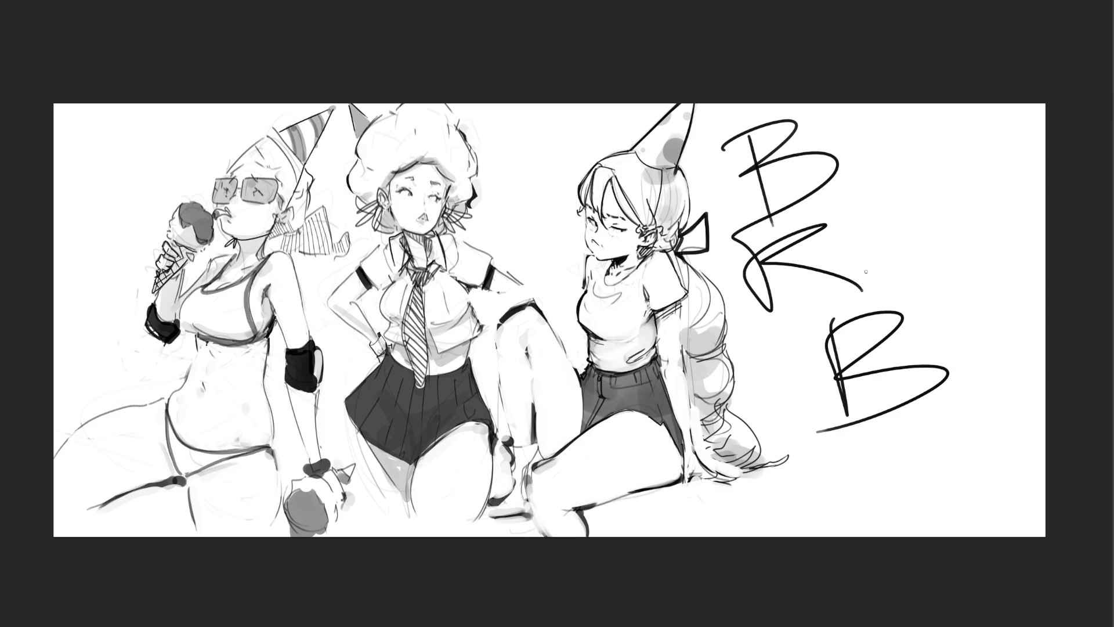
# Undo the BRB lettering strokes on the finished three-girl sketch.
pyautogui.hotkey('ctrl', 'z')
pyautogui.hotkey('ctrl', 'z')
pyautogui.hotkey('ctrl', 'z')
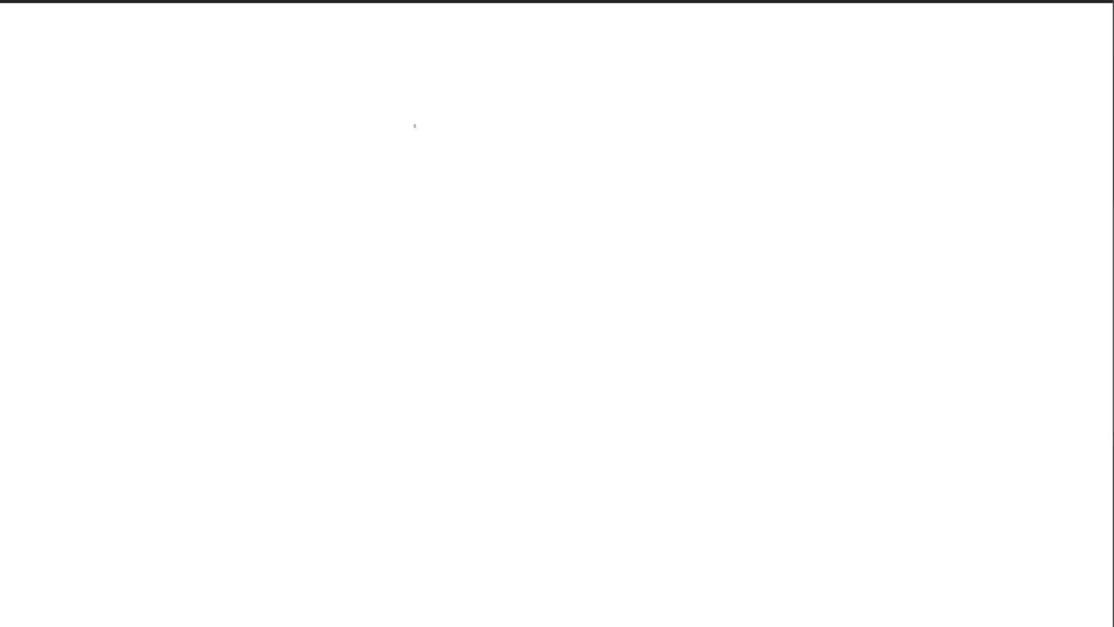
# Sketch the left figure's head outline with eye and face lines, cheek curve and neck.
pyautogui.moveTo(431, 93)
pyautogui.mouseDown()
pyautogui.moveTo(424, 152)
pyautogui.moveTo(472, 65)
pyautogui.moveTo(497, 168)
pyautogui.mouseUp()
pyautogui.moveTo(419, 165); pyautogui.dragTo(460, 189)
pyautogui.moveTo(453, 103)
pyautogui.mouseDown()
pyautogui.moveTo(451, 125)
pyautogui.moveTo(484, 131)
pyautogui.moveTo(459, 88)
pyautogui.moveTo(486, 93)
pyautogui.mouseUp()
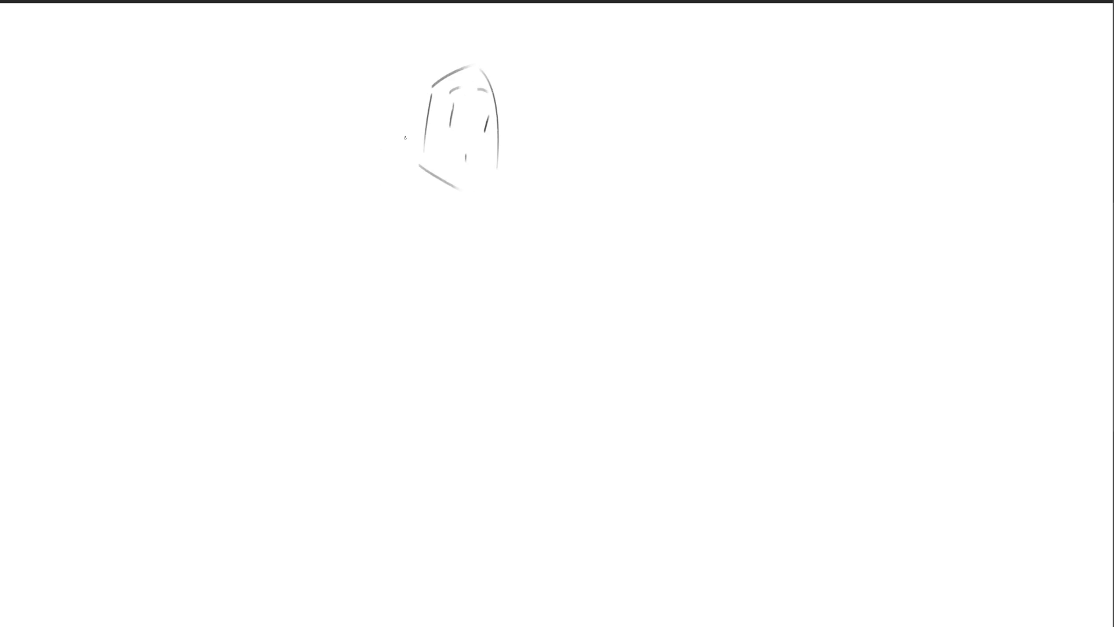
pyautogui.moveTo(416, 127)
pyautogui.mouseDown()
pyautogui.moveTo(397, 152)
pyautogui.moveTo(470, 214)
pyautogui.mouseUp()
# Rough in the left figure's shoulders and torso and start a second head on the right.
pyautogui.moveTo(388, 195); pyautogui.dragTo(458, 261)
pyautogui.moveTo(390, 213); pyautogui.dragTo(304, 356)
pyautogui.moveTo(304, 355); pyautogui.dragTo(482, 232)
pyautogui.moveTo(476, 232); pyautogui.dragTo(511, 303)
pyautogui.moveTo(406, 335); pyautogui.dragTo(505, 316)
pyautogui.moveTo(505, 316); pyautogui.dragTo(495, 378)
pyautogui.moveTo(637, 154)
pyautogui.mouseDown()
pyautogui.moveTo(707, 131)
pyautogui.moveTo(703, 154)
pyautogui.mouseUp()
# Draw the right head's nose, cheek, ear, outline, chin and neck, redoing the jaw stroke.
pyautogui.moveTo(653, 183)
pyautogui.mouseDown()
pyautogui.moveTo(655, 228)
pyautogui.moveTo(697, 206)
pyautogui.moveTo(699, 231)
pyautogui.mouseUp()
pyautogui.hotkey('ctrl', 'z')
pyautogui.moveTo(740, 168); pyautogui.dragTo(730, 208)
pyautogui.moveTo(663, 202); pyautogui.dragTo(668, 213)
pyautogui.moveTo(734, 150)
pyautogui.mouseDown()
pyautogui.moveTo(744, 173)
pyautogui.moveTo(743, 144)
pyautogui.mouseUp()
pyautogui.moveTo(699, 108); pyautogui.dragTo(727, 137)
pyautogui.moveTo(696, 231); pyautogui.dragTo(730, 235)
pyautogui.moveTo(745, 175); pyautogui.dragTo(750, 228)
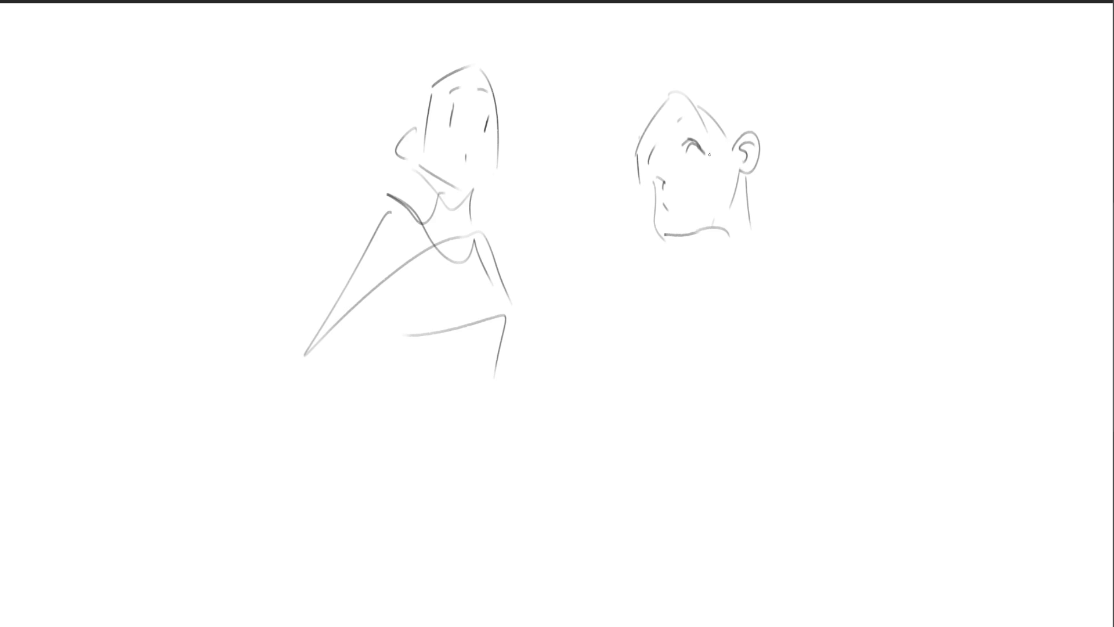
# Sketch hair around the right head, plus neck lines, a chin curve and the arm and shoulder.
pyautogui.moveTo(648, 137)
pyautogui.mouseDown()
pyautogui.moveTo(686, 84)
pyautogui.moveTo(649, 106)
pyautogui.mouseUp()
pyautogui.moveTo(675, 71); pyautogui.dragTo(699, 60)
pyautogui.moveTo(727, 65); pyautogui.dragTo(760, 102)
pyautogui.moveTo(780, 129); pyautogui.dragTo(775, 159)
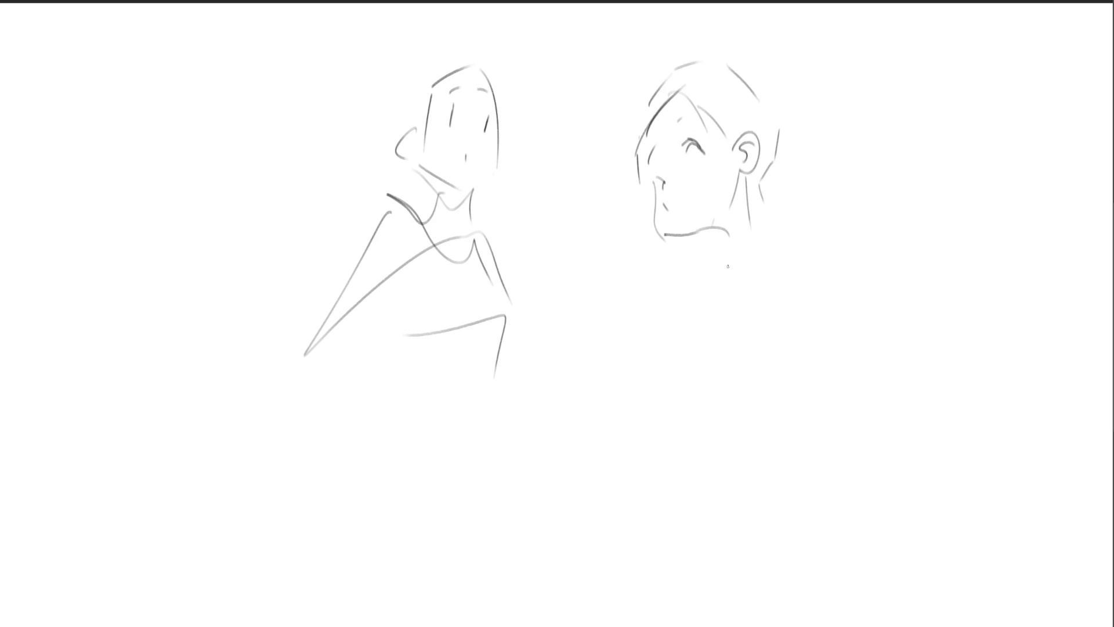
pyautogui.moveTo(718, 227); pyautogui.dragTo(735, 223)
pyautogui.moveTo(751, 177)
pyautogui.mouseDown()
pyautogui.moveTo(753, 249)
pyautogui.moveTo(715, 251)
pyautogui.moveTo(785, 225)
pyautogui.mouseUp()
pyautogui.moveTo(688, 267)
pyautogui.mouseDown()
pyautogui.moveTo(709, 253)
pyautogui.moveTo(624, 322)
pyautogui.mouseUp()
pyautogui.moveTo(667, 287); pyautogui.dragTo(743, 306)
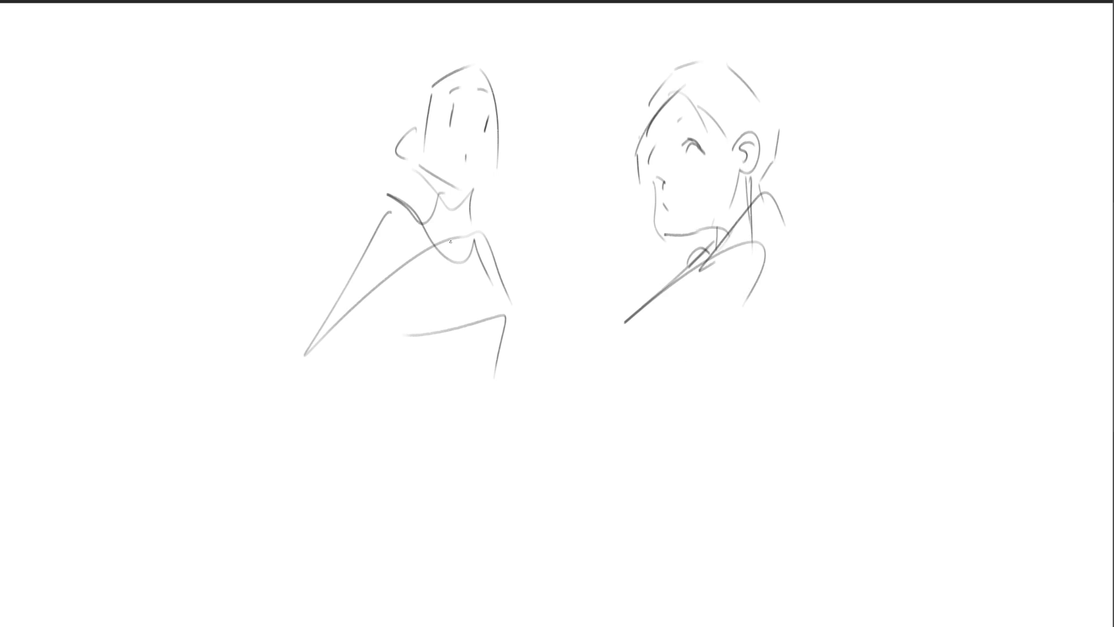
# Rough in the left figure's waist and hips.
pyautogui.moveTo(392, 314)
pyautogui.mouseDown()
pyautogui.moveTo(495, 348)
pyautogui.moveTo(493, 382)
pyautogui.mouseUp()
pyautogui.moveTo(459, 389)
pyautogui.mouseDown()
pyautogui.moveTo(440, 428)
pyautogui.moveTo(515, 347)
pyautogui.mouseUp()
pyautogui.moveTo(517, 350); pyautogui.dragTo(569, 396)
pyautogui.moveTo(394, 402); pyautogui.dragTo(475, 487)
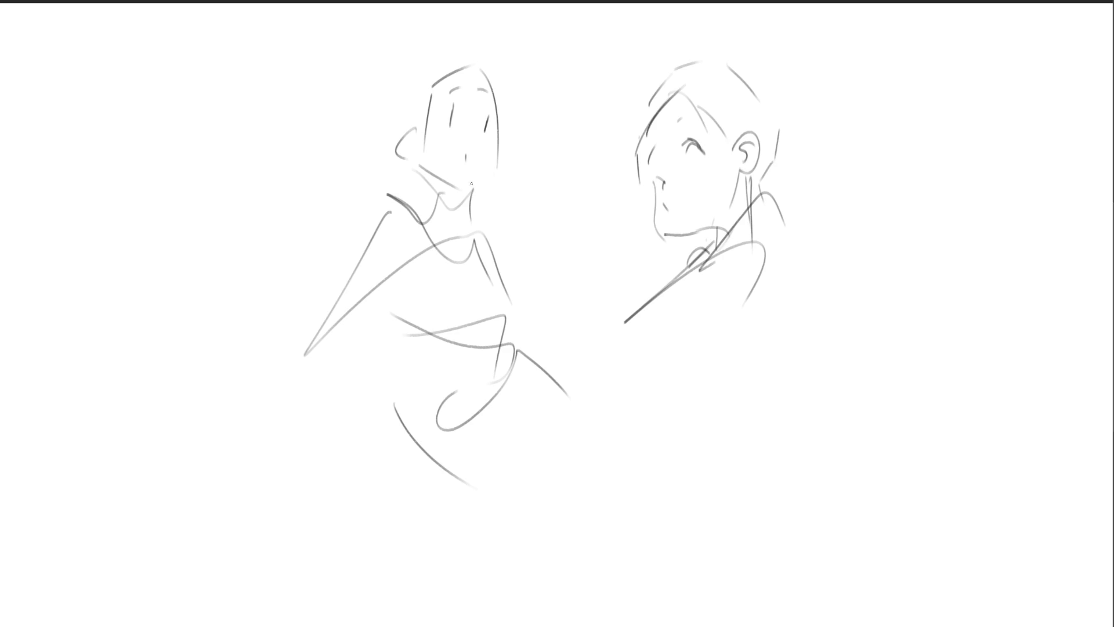
# Draw a small mouth on the left face, redo it darker, and enlarge the brush.
pyautogui.moveTo(449, 148)
pyautogui.mouseDown()
pyautogui.moveTo(459, 161)
pyautogui.moveTo(475, 144)
pyautogui.mouseUp()
pyautogui.moveTo(475, 145)
pyautogui.mouseDown()
pyautogui.moveTo(489, 154)
pyautogui.moveTo(456, 160)
pyautogui.mouseUp()
pyautogui.hotkey('ctrl', 'z')
pyautogui.hotkey('ctrl', 'z')
pyautogui.moveTo(457, 154); pyautogui.dragTo(485, 159)
pyautogui.hotkey('ctrl', 'z')
pyautogui.hotkey('ctrl', 'z')
pyautogui.press(']')
# Replace the mouth with bold black jaw, neck and ear accents, then fade the left figure.
pyautogui.moveTo(471, 168); pyautogui.dragTo(485, 164)
pyautogui.moveTo(502, 124)
pyautogui.mouseDown()
pyautogui.moveTo(489, 185)
pyautogui.moveTo(474, 185)
pyautogui.mouseUp()
pyautogui.moveTo(497, 145)
pyautogui.mouseDown()
pyautogui.moveTo(474, 198)
pyautogui.moveTo(484, 204)
pyautogui.moveTo(477, 184)
pyautogui.moveTo(505, 176)
pyautogui.moveTo(460, 206)
pyautogui.moveTo(496, 195)
pyautogui.moveTo(490, 144)
pyautogui.moveTo(475, 180)
pyautogui.mouseUp()
pyautogui.moveTo(415, 178); pyautogui.dragTo(423, 220)
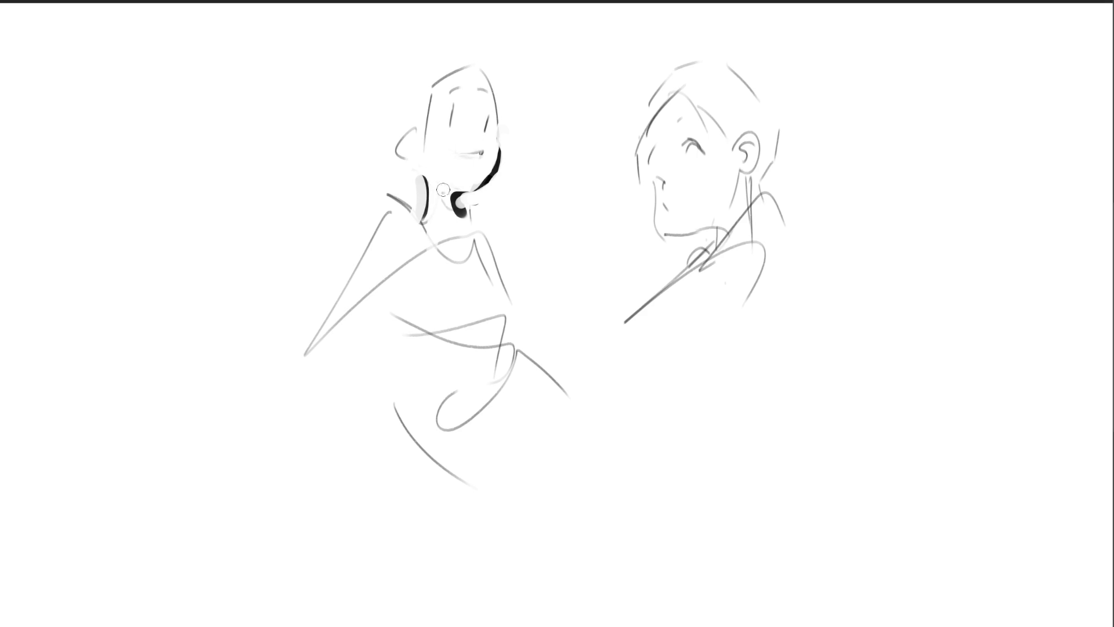
pyautogui.moveTo(413, 128)
pyautogui.mouseDown()
pyautogui.moveTo(401, 150)
pyautogui.moveTo(405, 131)
pyautogui.moveTo(416, 152)
pyautogui.moveTo(404, 157)
pyautogui.moveTo(405, 125)
pyautogui.moveTo(406, 151)
pyautogui.moveTo(422, 122)
pyautogui.mouseUp()
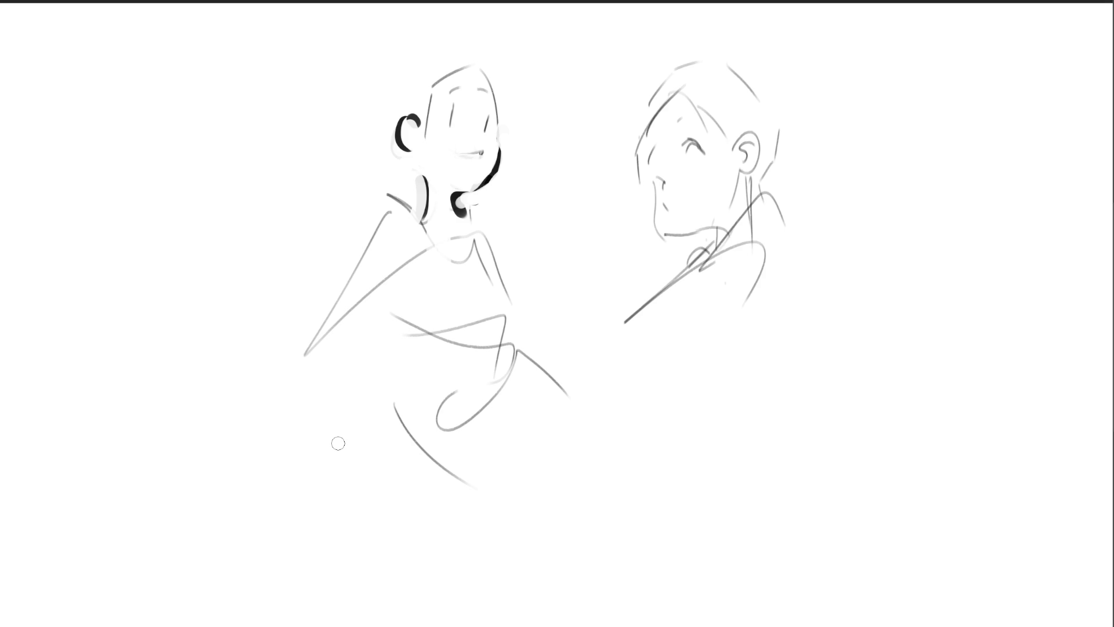
pyautogui.moveTo(634, 315)
pyautogui.mouseDown()
pyautogui.moveTo(679, 275)
pyautogui.moveTo(697, 275)
pyautogui.mouseUp()
pyautogui.moveTo(532, 343)
pyautogui.mouseDown()
pyautogui.moveTo(441, 273)
pyautogui.moveTo(505, 390)
pyautogui.moveTo(503, 249)
pyautogui.mouseUp()
# Fade the right figure, then draw eyes, brows, mouth and crossing guide lines on the left face.
pyautogui.moveTo(712, 28); pyautogui.dragTo(741, 428)
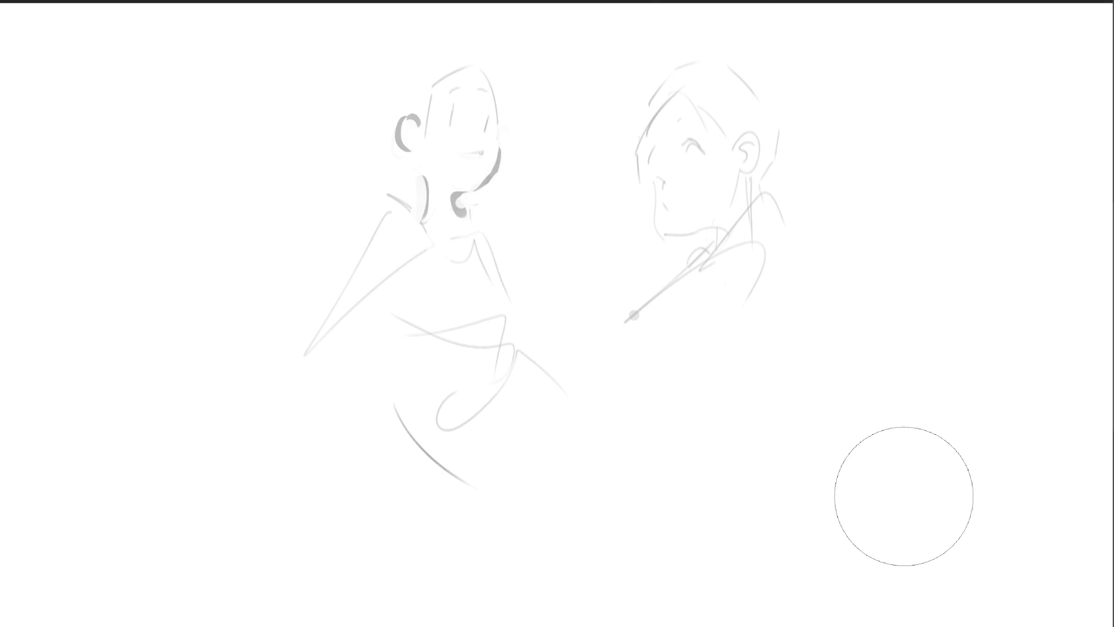
pyautogui.moveTo(448, 108)
pyautogui.mouseDown()
pyautogui.moveTo(444, 121)
pyautogui.moveTo(459, 126)
pyautogui.moveTo(491, 117)
pyautogui.mouseUp()
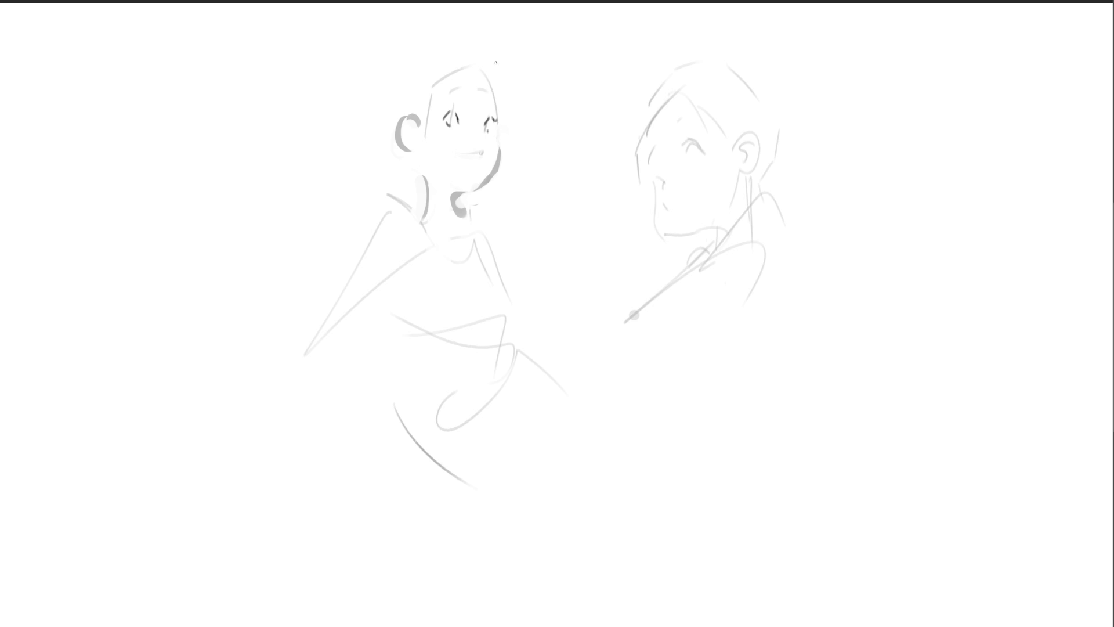
pyautogui.moveTo(459, 160)
pyautogui.mouseDown()
pyautogui.moveTo(477, 154)
pyautogui.moveTo(478, 167)
pyautogui.moveTo(471, 133)
pyautogui.mouseUp()
pyautogui.moveTo(455, 94)
pyautogui.mouseDown()
pyautogui.moveTo(494, 93)
pyautogui.moveTo(502, 132)
pyautogui.moveTo(489, 175)
pyautogui.moveTo(451, 190)
pyautogui.mouseUp()
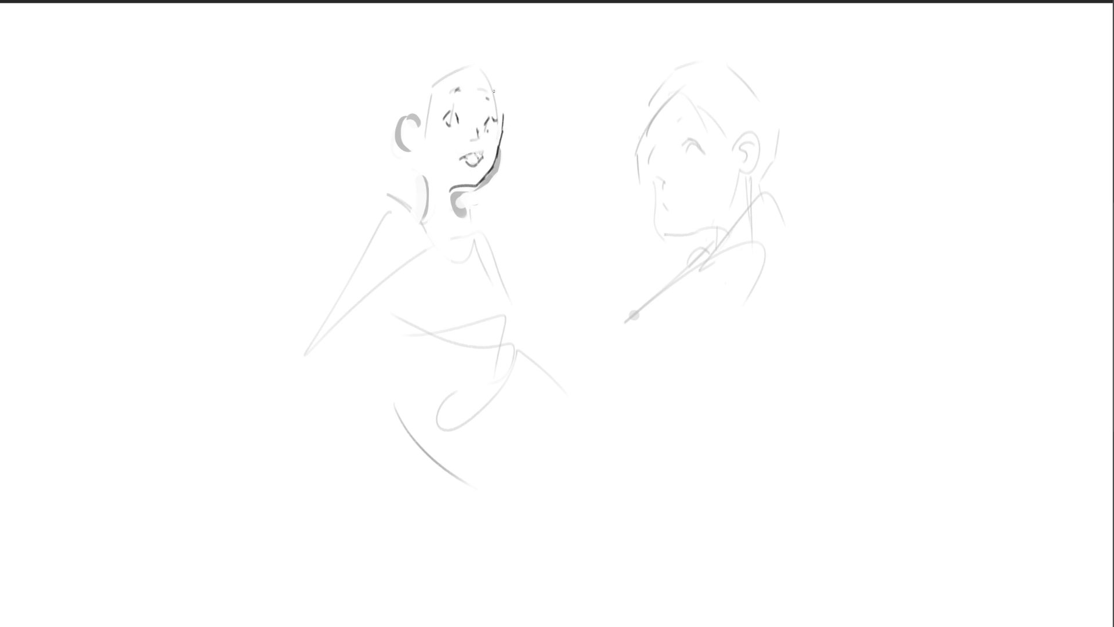
pyautogui.moveTo(402, 82); pyautogui.dragTo(527, 172)
pyautogui.moveTo(508, 66); pyautogui.dragTo(419, 212)
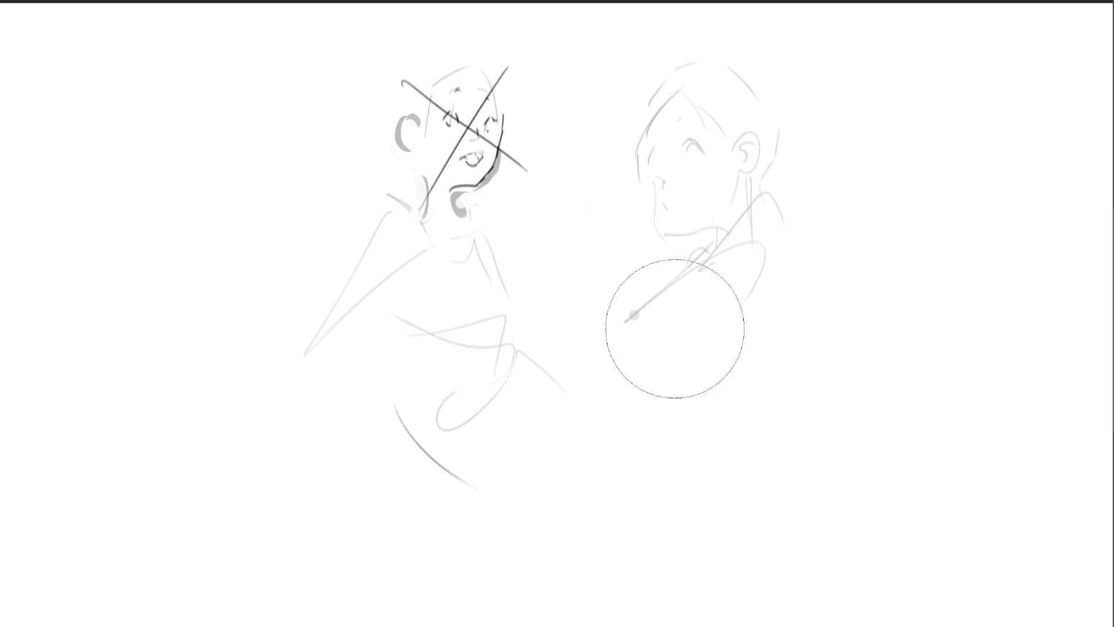
# Lighten the left head, then draw the right figure's face outline, eye, ear, hair and nose.
pyautogui.moveTo(418, 100); pyautogui.dragTo(441, 162)
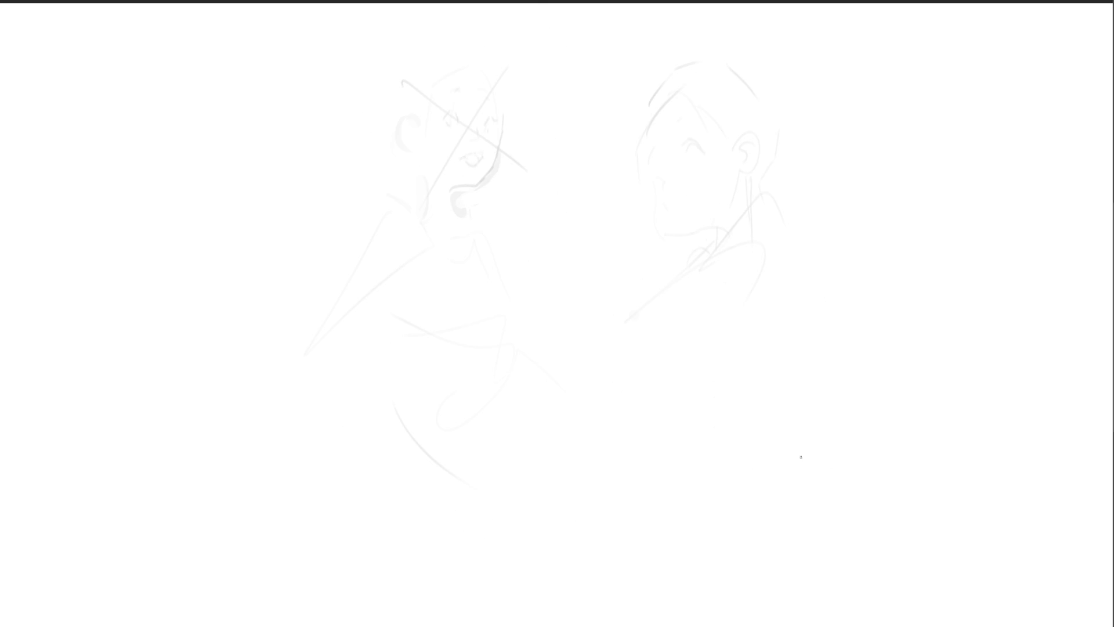
pyautogui.moveTo(626, 195)
pyautogui.mouseDown()
pyautogui.moveTo(612, 140)
pyautogui.moveTo(637, 107)
pyautogui.mouseUp()
pyautogui.moveTo(661, 102)
pyautogui.mouseDown()
pyautogui.moveTo(685, 206)
pyautogui.moveTo(692, 197)
pyautogui.mouseUp()
pyautogui.moveTo(696, 161); pyautogui.dragTo(714, 152)
pyautogui.moveTo(648, 134)
pyautogui.mouseDown()
pyautogui.moveTo(604, 107)
pyautogui.moveTo(674, 139)
pyautogui.moveTo(632, 152)
pyautogui.mouseUp()
pyautogui.moveTo(632, 103)
pyautogui.mouseDown()
pyautogui.moveTo(634, 65)
pyautogui.moveTo(607, 17)
pyautogui.mouseUp()
pyautogui.moveTo(677, 58)
pyautogui.mouseDown()
pyautogui.moveTo(709, 26)
pyautogui.moveTo(693, 116)
pyautogui.mouseUp()
# Sketch the right figure's hair spikes, neck, collar, robe and body.
pyautogui.moveTo(692, 137); pyautogui.dragTo(613, 188)
pyautogui.moveTo(691, 99)
pyautogui.mouseDown()
pyautogui.moveTo(730, 139)
pyautogui.moveTo(714, 215)
pyautogui.mouseUp()
pyautogui.moveTo(646, 227); pyautogui.dragTo(726, 232)
pyautogui.moveTo(724, 233); pyautogui.dragTo(715, 267)
pyautogui.moveTo(745, 223)
pyautogui.mouseDown()
pyautogui.moveTo(738, 267)
pyautogui.moveTo(704, 328)
pyautogui.mouseUp()
pyautogui.moveTo(760, 164); pyautogui.dragTo(761, 322)
pyautogui.moveTo(764, 257)
pyautogui.mouseDown()
pyautogui.moveTo(689, 375)
pyautogui.moveTo(827, 364)
pyautogui.mouseUp()
pyautogui.moveTo(827, 365)
pyautogui.mouseDown()
pyautogui.moveTo(746, 383)
pyautogui.moveTo(665, 351)
pyautogui.mouseUp()
pyautogui.moveTo(658, 264)
pyautogui.mouseDown()
pyautogui.moveTo(641, 258)
pyautogui.moveTo(655, 402)
pyautogui.moveTo(755, 379)
pyautogui.moveTo(718, 543)
pyautogui.moveTo(690, 586)
pyautogui.mouseUp()
# Sketch a seated lower body with legs and large sweeping gesture curves.
pyautogui.moveTo(661, 617)
pyautogui.mouseDown()
pyautogui.moveTo(802, 531)
pyautogui.moveTo(803, 509)
pyautogui.mouseUp()
pyautogui.moveTo(809, 427); pyautogui.dragTo(749, 624)
pyautogui.moveTo(660, 616); pyautogui.dragTo(668, 574)
pyautogui.moveTo(746, 462); pyautogui.dragTo(704, 500)
pyautogui.moveTo(465, 322); pyautogui.dragTo(674, 484)
pyautogui.moveTo(237, 188)
pyautogui.mouseDown()
pyautogui.moveTo(190, 299)
pyautogui.moveTo(288, 248)
pyautogui.mouseUp()
pyautogui.moveTo(268, 247); pyautogui.dragTo(286, 290)
# Rough in a new figure shape at the left with sweeping and looping gesture lines.
pyautogui.moveTo(215, 296); pyautogui.dragTo(293, 287)
pyautogui.moveTo(180, 348); pyautogui.dragTo(293, 328)
pyautogui.moveTo(223, 320); pyautogui.dragTo(253, 438)
pyautogui.moveTo(250, 435)
pyautogui.mouseDown()
pyautogui.moveTo(307, 311)
pyautogui.moveTo(322, 484)
pyautogui.mouseUp()
pyautogui.moveTo(327, 446)
pyautogui.mouseDown()
pyautogui.moveTo(316, 515)
pyautogui.moveTo(370, 505)
pyautogui.moveTo(123, 575)
pyautogui.mouseUp()
pyautogui.moveTo(194, 308)
pyautogui.mouseDown()
pyautogui.moveTo(139, 574)
pyautogui.moveTo(293, 618)
pyautogui.moveTo(456, 557)
pyautogui.mouseUp()
pyautogui.moveTo(406, 368); pyautogui.dragTo(412, 584)
pyautogui.moveTo(400, 348)
pyautogui.mouseDown()
pyautogui.moveTo(296, 131)
pyautogui.moveTo(110, 110)
pyautogui.moveTo(453, 499)
pyautogui.moveTo(935, 319)
pyautogui.mouseUp()
pyautogui.moveTo(1030, 271)
pyautogui.mouseDown()
pyautogui.moveTo(1049, 258)
pyautogui.moveTo(391, 132)
pyautogui.moveTo(909, 371)
pyautogui.mouseUp()
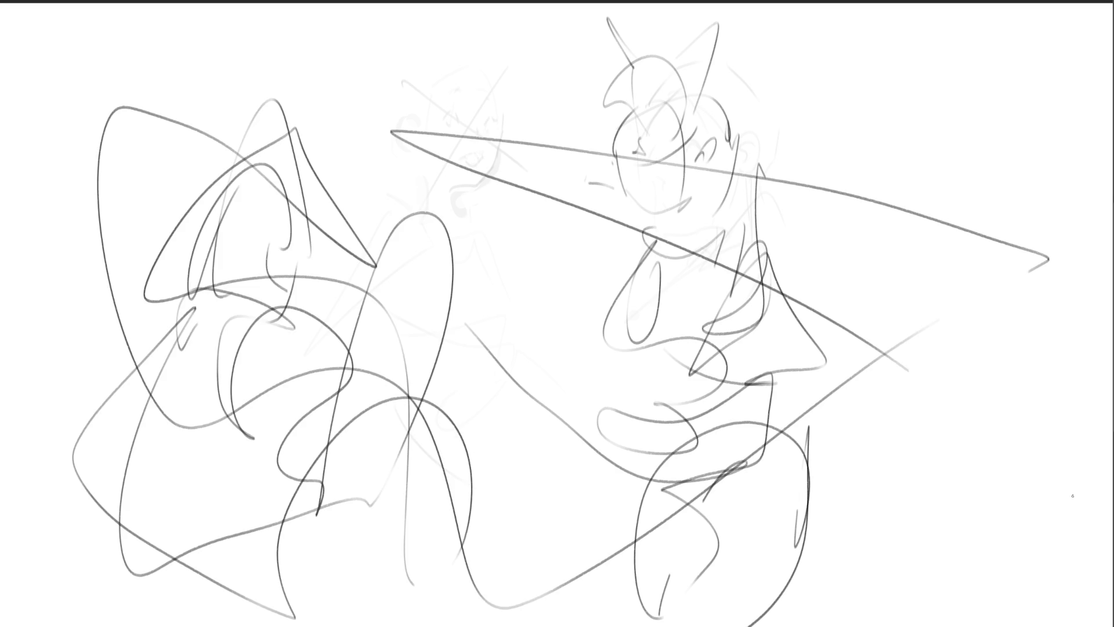
# Fade the left-side and bottom strokes lighter with a large soft eraser.
pyautogui.press('e')
pyautogui.moveTo(372, 264)
pyautogui.mouseDown()
pyautogui.moveTo(212, 460)
pyautogui.moveTo(329, 592)
pyautogui.moveTo(394, 180)
pyautogui.moveTo(381, 268)
pyautogui.moveTo(588, 524)
pyautogui.moveTo(547, 116)
pyautogui.moveTo(772, 465)
pyautogui.moveTo(987, 403)
pyautogui.mouseUp()
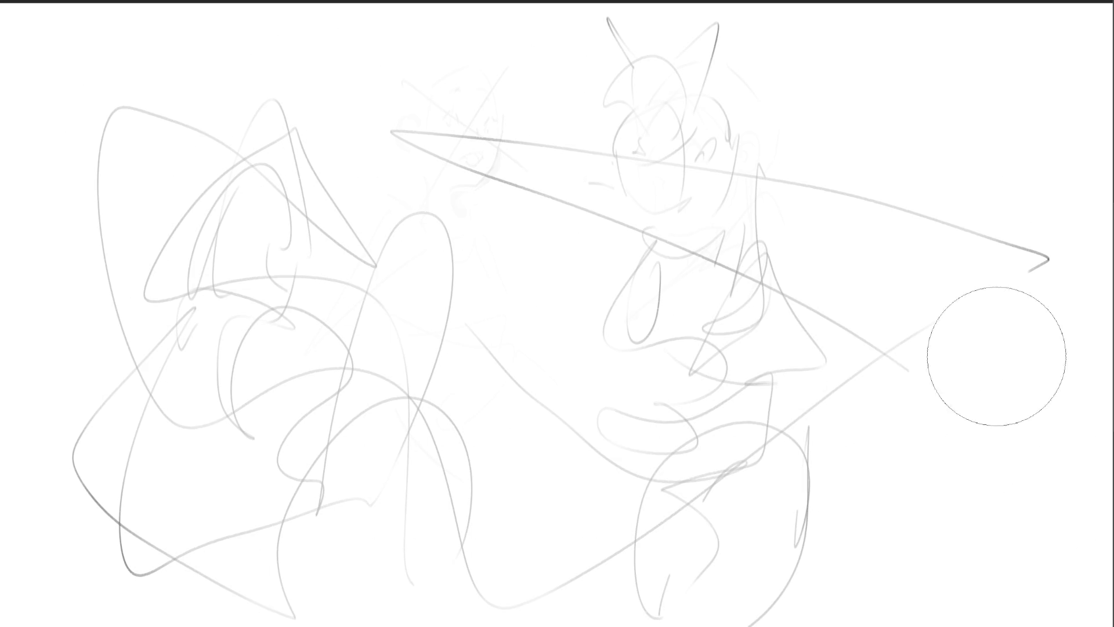
pyautogui.moveTo(943, 475)
pyautogui.mouseDown()
pyautogui.moveTo(853, 626)
pyautogui.moveTo(848, 619)
pyautogui.mouseUp()
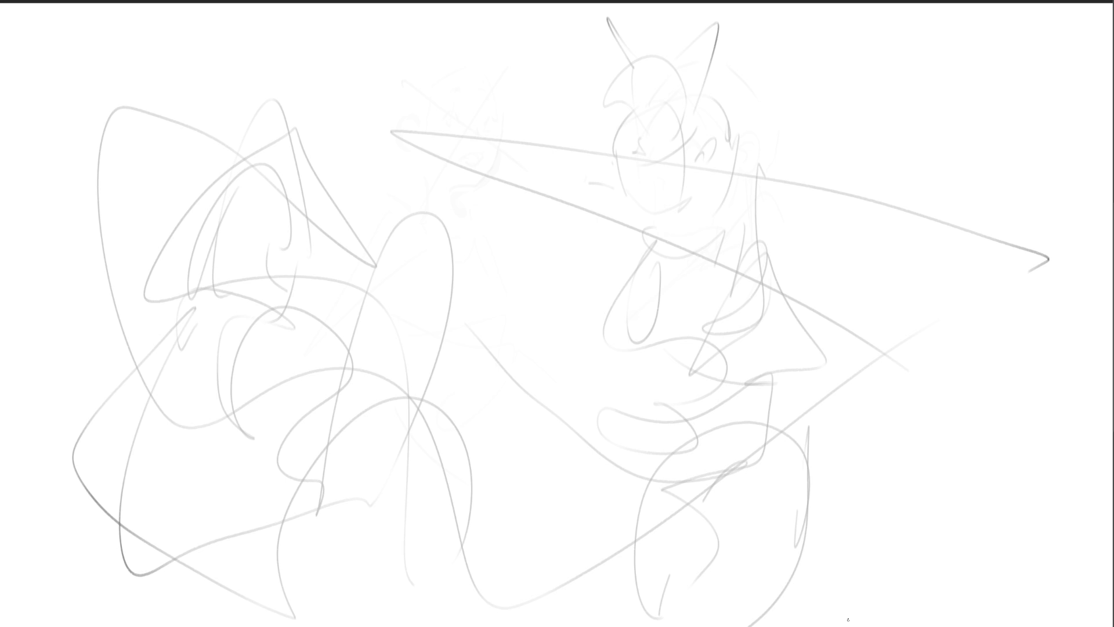
# Block out a boxy head at the left with a centre line and small face details.
pyautogui.moveTo(246, 156)
pyautogui.mouseDown()
pyautogui.moveTo(235, 293)
pyautogui.moveTo(209, 315)
pyautogui.mouseUp()
pyautogui.moveTo(231, 205); pyautogui.dragTo(321, 219)
pyautogui.moveTo(247, 155)
pyautogui.mouseDown()
pyautogui.moveTo(298, 137)
pyautogui.moveTo(322, 206)
pyautogui.mouseUp()
pyautogui.moveTo(316, 164); pyautogui.dragTo(320, 218)
pyautogui.moveTo(249, 154)
pyautogui.mouseDown()
pyautogui.moveTo(250, 194)
pyautogui.moveTo(277, 187)
pyautogui.moveTo(309, 219)
pyautogui.mouseUp()
pyautogui.moveTo(310, 188); pyautogui.dragTo(305, 241)
pyautogui.moveTo(256, 198)
pyautogui.mouseDown()
pyautogui.moveTo(248, 205)
pyautogui.moveTo(272, 210)
pyautogui.moveTo(252, 205)
pyautogui.mouseUp()
pyautogui.moveTo(298, 204)
pyautogui.mouseDown()
pyautogui.moveTo(301, 259)
pyautogui.moveTo(234, 279)
pyautogui.mouseUp()
# Draw the left head's chin, jaw and neck, then the shoulders, collar, arm and torso lines.
pyautogui.moveTo(308, 254); pyautogui.dragTo(280, 278)
pyautogui.moveTo(244, 274)
pyautogui.mouseDown()
pyautogui.moveTo(277, 288)
pyautogui.moveTo(281, 305)
pyautogui.mouseUp()
pyautogui.hotkey('ctrl', 'z')
pyautogui.hotkey('ctrl', 'z')
pyautogui.hotkey('ctrl', 'z')
pyautogui.moveTo(316, 248)
pyautogui.mouseDown()
pyautogui.moveTo(324, 257)
pyautogui.moveTo(286, 273)
pyautogui.moveTo(285, 303)
pyautogui.moveTo(271, 304)
pyautogui.moveTo(281, 270)
pyautogui.moveTo(284, 314)
pyautogui.mouseUp()
pyautogui.hotkey('ctrl', 'z')
pyautogui.hotkey('ctrl', 'z')
pyautogui.moveTo(232, 236); pyautogui.dragTo(263, 263)
pyautogui.moveTo(248, 265)
pyautogui.mouseDown()
pyautogui.moveTo(234, 288)
pyautogui.moveTo(256, 273)
pyautogui.mouseUp()
pyautogui.moveTo(258, 274); pyautogui.dragTo(293, 297)
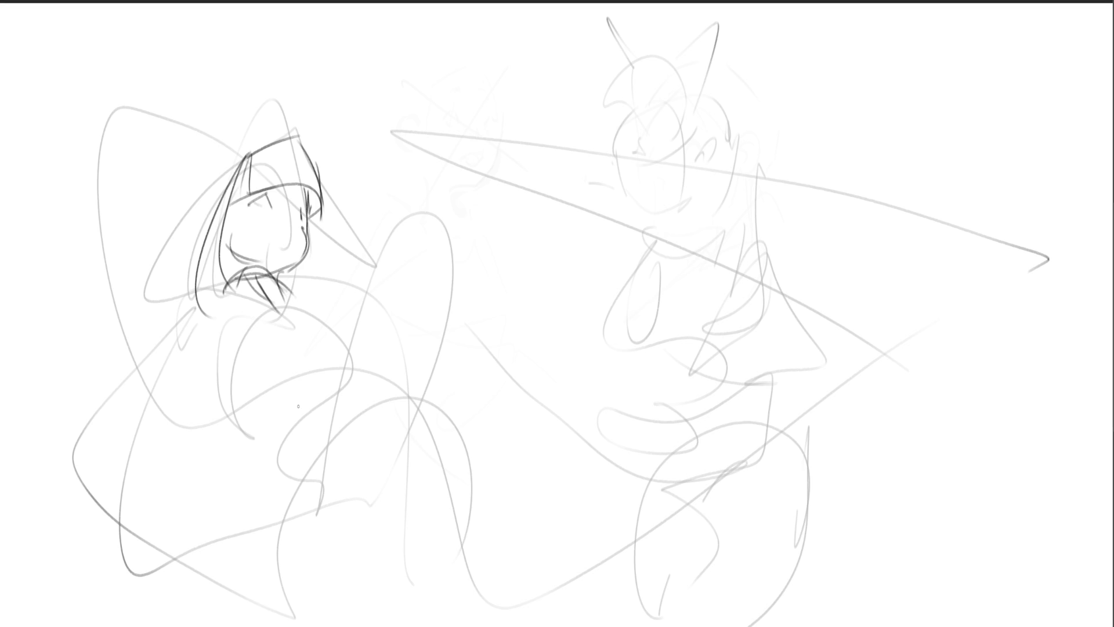
pyautogui.moveTo(176, 311)
pyautogui.mouseDown()
pyautogui.moveTo(197, 285)
pyautogui.moveTo(266, 313)
pyautogui.moveTo(314, 303)
pyautogui.moveTo(325, 319)
pyautogui.moveTo(149, 422)
pyautogui.mouseUp()
pyautogui.moveTo(236, 306)
pyautogui.mouseDown()
pyautogui.moveTo(174, 371)
pyautogui.moveTo(206, 407)
pyautogui.mouseUp()
# Extend the painter's body outline and draw long brush handles running down to the bottom.
pyautogui.moveTo(148, 449); pyautogui.dragTo(197, 394)
pyautogui.moveTo(206, 394); pyautogui.dragTo(354, 387)
pyautogui.moveTo(139, 457)
pyautogui.mouseDown()
pyautogui.moveTo(364, 385)
pyautogui.moveTo(371, 396)
pyautogui.mouseUp()
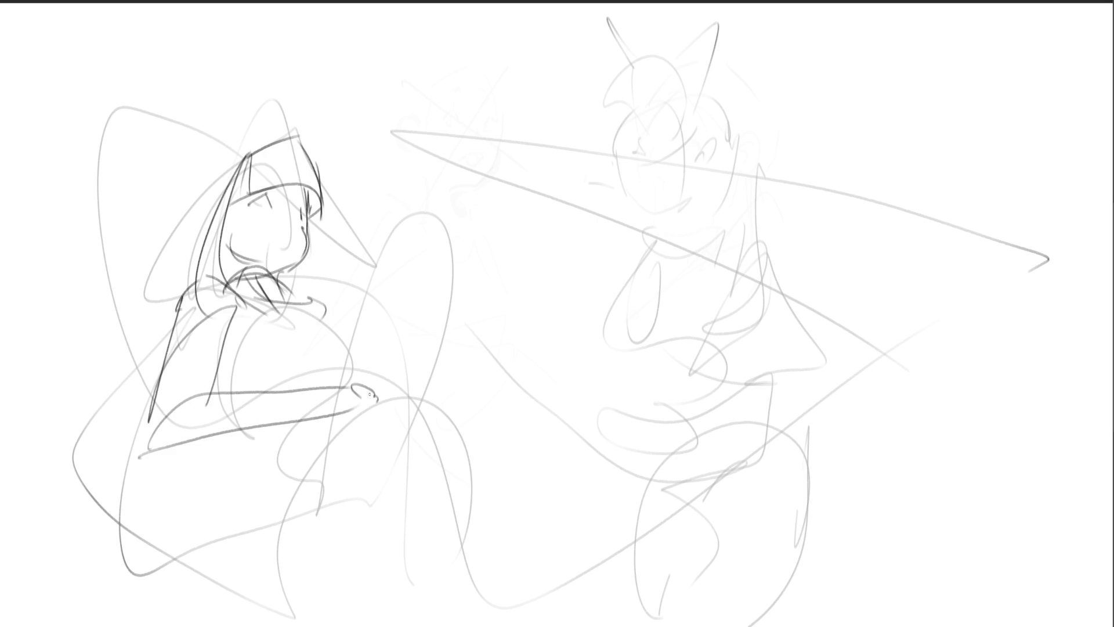
pyautogui.moveTo(374, 335)
pyautogui.mouseDown()
pyautogui.moveTo(358, 396)
pyautogui.moveTo(387, 381)
pyautogui.moveTo(381, 235)
pyautogui.moveTo(375, 380)
pyautogui.moveTo(433, 228)
pyautogui.moveTo(383, 383)
pyautogui.moveTo(477, 237)
pyautogui.mouseUp()
pyautogui.moveTo(491, 218); pyautogui.dragTo(388, 383)
pyautogui.moveTo(460, 256)
pyautogui.mouseDown()
pyautogui.moveTo(403, 376)
pyautogui.moveTo(237, 594)
pyautogui.mouseUp()
pyautogui.moveTo(365, 392)
pyautogui.mouseDown()
pyautogui.moveTo(238, 626)
pyautogui.moveTo(287, 626)
pyautogui.moveTo(343, 526)
pyautogui.moveTo(318, 626)
pyautogui.mouseUp()
pyautogui.moveTo(390, 381); pyautogui.dragTo(333, 597)
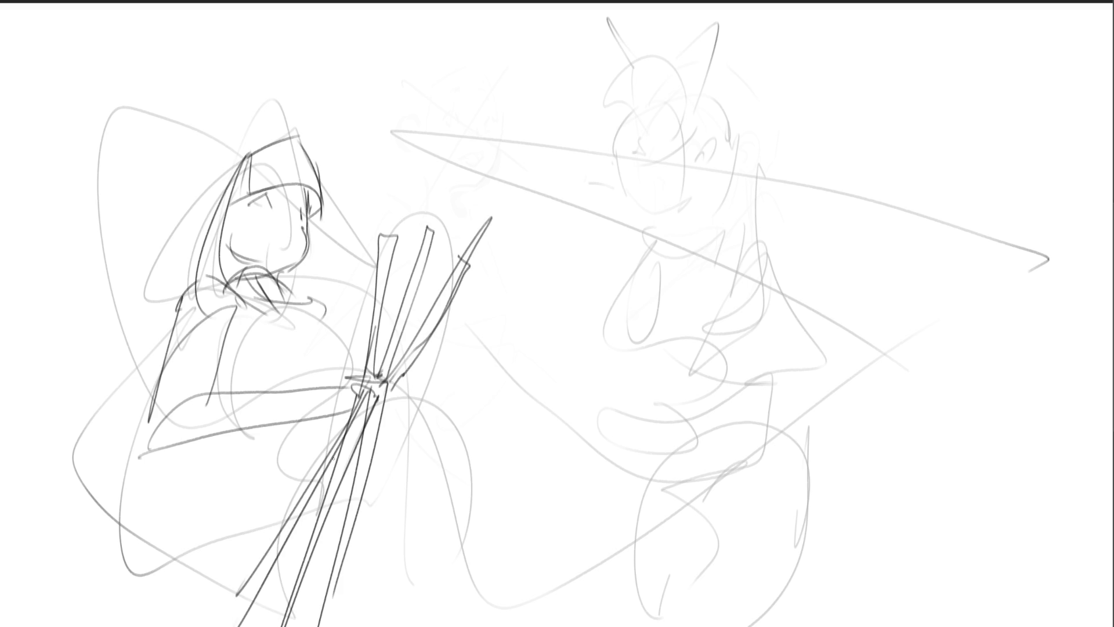
# Sketch the painter's neckline, shoulder, arm and body behind the brushes.
pyautogui.moveTo(218, 372)
pyautogui.mouseDown()
pyautogui.moveTo(263, 393)
pyautogui.moveTo(250, 391)
pyautogui.mouseUp()
pyautogui.moveTo(242, 300)
pyautogui.mouseDown()
pyautogui.moveTo(298, 318)
pyautogui.moveTo(296, 307)
pyautogui.mouseUp()
pyautogui.moveTo(295, 303); pyautogui.dragTo(344, 328)
pyautogui.moveTo(340, 290)
pyautogui.mouseDown()
pyautogui.moveTo(367, 339)
pyautogui.moveTo(294, 373)
pyautogui.mouseUp()
pyautogui.moveTo(421, 388)
pyautogui.mouseDown()
pyautogui.moveTo(431, 400)
pyautogui.moveTo(405, 471)
pyautogui.mouseUp()
pyautogui.moveTo(373, 489); pyautogui.dragTo(351, 492)
pyautogui.moveTo(303, 456); pyautogui.dragTo(311, 534)
pyautogui.moveTo(352, 464); pyautogui.dragTo(375, 540)
pyautogui.moveTo(462, 418); pyautogui.dragTo(498, 589)
# Add long curved strokes below the hand and draw the hand gripping the brush bundle.
pyautogui.moveTo(414, 405)
pyautogui.mouseDown()
pyautogui.moveTo(346, 625)
pyautogui.moveTo(354, 618)
pyautogui.mouseUp()
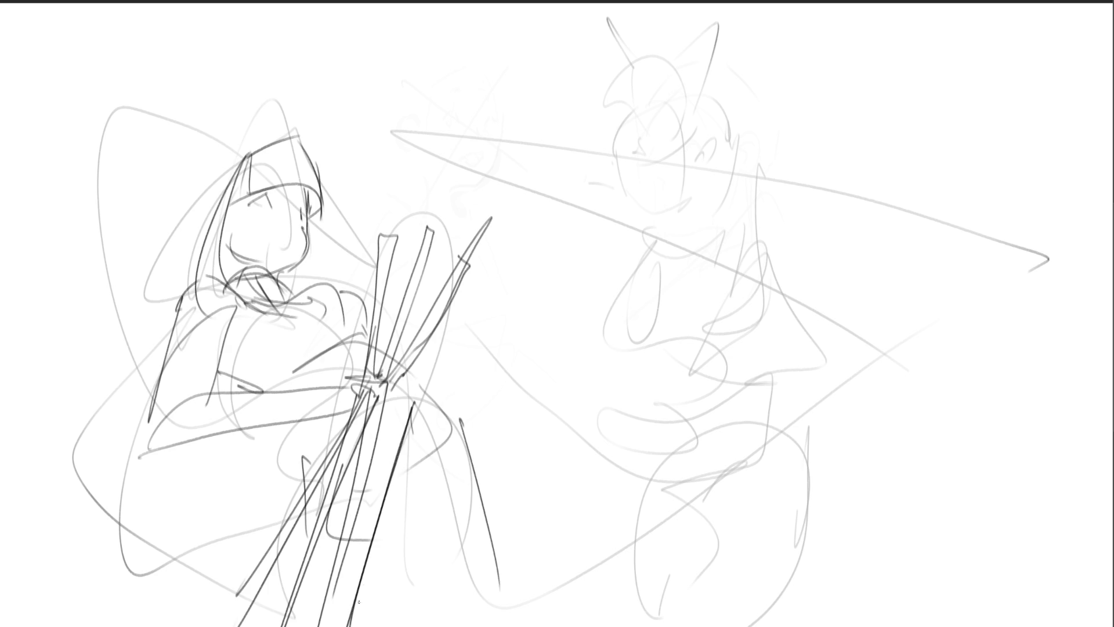
pyautogui.moveTo(419, 393)
pyautogui.mouseDown()
pyautogui.moveTo(464, 498)
pyautogui.moveTo(482, 625)
pyautogui.mouseUp()
pyautogui.moveTo(443, 405); pyautogui.dragTo(499, 585)
pyautogui.moveTo(372, 547); pyautogui.dragTo(360, 606)
pyautogui.moveTo(293, 422)
pyautogui.mouseDown()
pyautogui.moveTo(306, 522)
pyautogui.moveTo(285, 575)
pyautogui.moveTo(293, 625)
pyautogui.mouseUp()
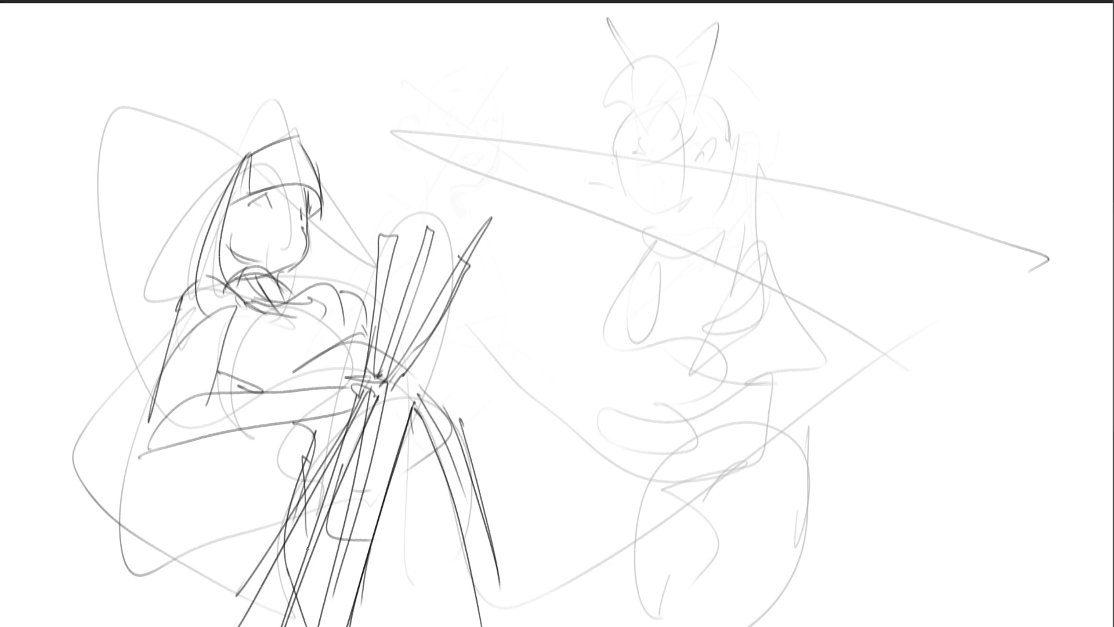
pyautogui.moveTo(427, 312)
pyautogui.mouseDown()
pyautogui.moveTo(422, 325)
pyautogui.moveTo(438, 330)
pyautogui.moveTo(434, 280)
pyautogui.moveTo(421, 314)
pyautogui.moveTo(378, 346)
pyautogui.moveTo(361, 337)
pyautogui.mouseUp()
# Draw the painter's hair down her back, eyes, eyebrow, eyelash, jaw contour and mouth.
pyautogui.moveTo(248, 152); pyautogui.dragTo(206, 154)
pyautogui.moveTo(191, 163)
pyautogui.mouseDown()
pyautogui.moveTo(163, 214)
pyautogui.moveTo(168, 282)
pyautogui.mouseUp()
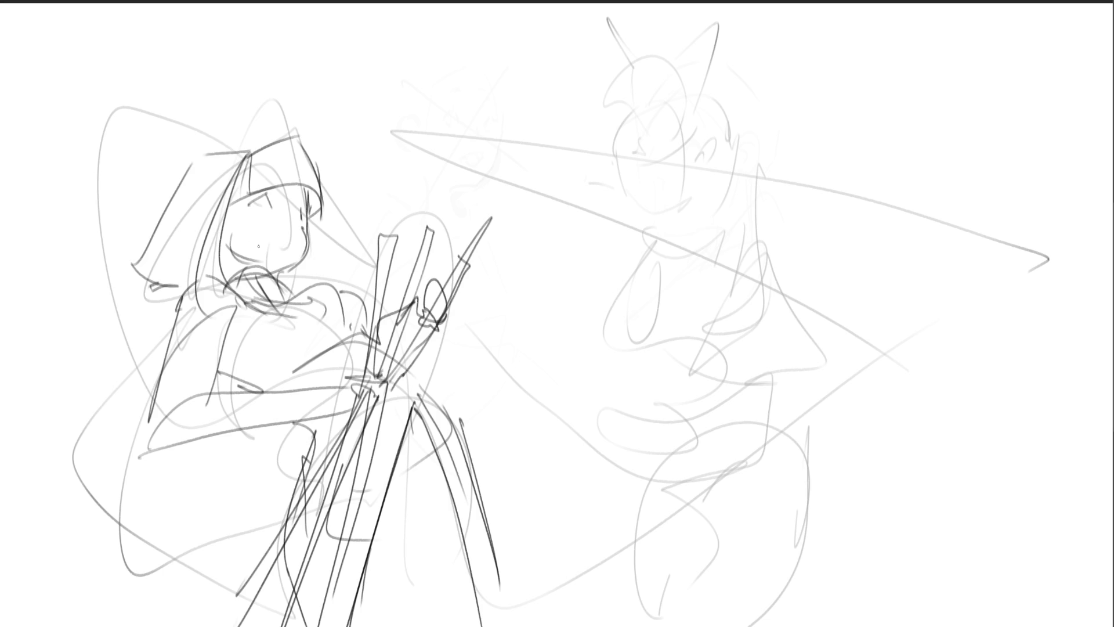
pyautogui.moveTo(272, 205)
pyautogui.mouseDown()
pyautogui.moveTo(276, 189)
pyautogui.moveTo(299, 203)
pyautogui.moveTo(384, 194)
pyautogui.mouseUp()
pyautogui.moveTo(264, 198)
pyautogui.mouseDown()
pyautogui.moveTo(248, 203)
pyautogui.moveTo(239, 247)
pyautogui.moveTo(265, 251)
pyautogui.mouseUp()
pyautogui.moveTo(320, 222)
pyautogui.mouseDown()
pyautogui.moveTo(331, 247)
pyautogui.moveTo(338, 227)
pyautogui.mouseUp()
pyautogui.hotkey('ctrl', 'z')
pyautogui.hotkey('ctrl', 'z')
pyautogui.moveTo(336, 228)
pyautogui.mouseDown()
pyautogui.moveTo(318, 262)
pyautogui.moveTo(295, 270)
pyautogui.mouseUp()
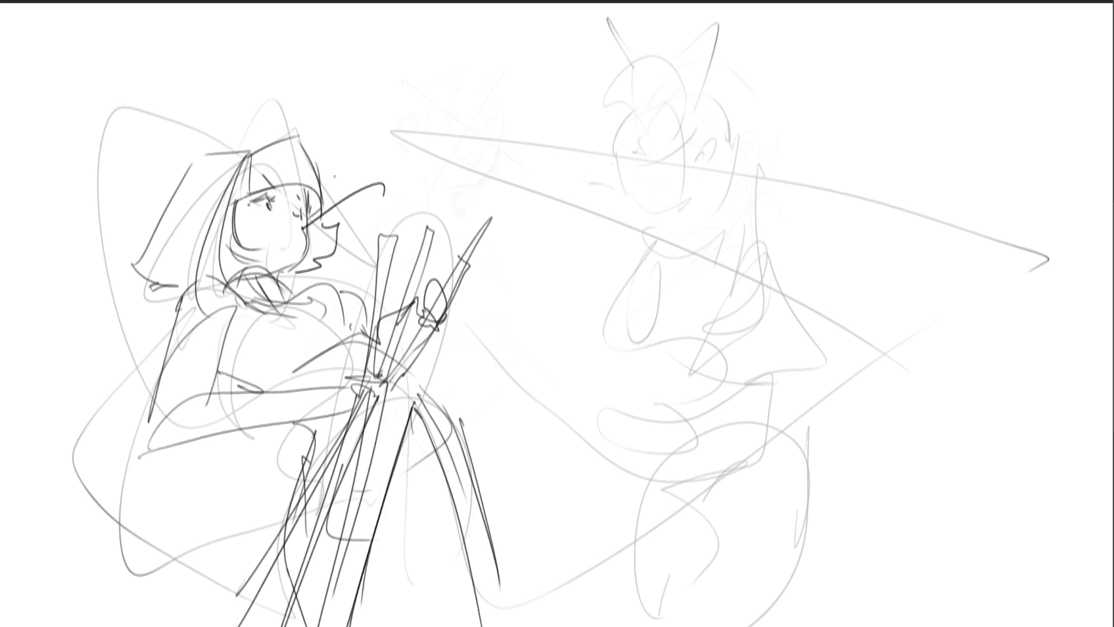
pyautogui.moveTo(304, 225); pyautogui.dragTo(300, 234)
# Outline the right figure's face, hair and jawline in dark pencil strokes.
pyautogui.moveTo(600, 127)
pyautogui.mouseDown()
pyautogui.moveTo(627, 167)
pyautogui.moveTo(683, 150)
pyautogui.mouseUp()
pyautogui.moveTo(688, 133); pyautogui.dragTo(691, 148)
pyautogui.moveTo(607, 107)
pyautogui.mouseDown()
pyautogui.moveTo(609, 119)
pyautogui.moveTo(609, 108)
pyautogui.mouseUp()
pyautogui.moveTo(644, 94)
pyautogui.mouseDown()
pyautogui.moveTo(672, 106)
pyautogui.moveTo(693, 213)
pyautogui.mouseUp()
pyautogui.moveTo(696, 129); pyautogui.dragTo(704, 220)
pyautogui.moveTo(612, 148); pyautogui.dragTo(636, 224)
# Draw two closed eyes with lashes and the jaw and chin line.
pyautogui.moveTo(625, 169)
pyautogui.mouseDown()
pyautogui.moveTo(639, 171)
pyautogui.moveTo(633, 183)
pyautogui.moveTo(677, 165)
pyautogui.mouseUp()
pyautogui.moveTo(675, 164); pyautogui.dragTo(682, 170)
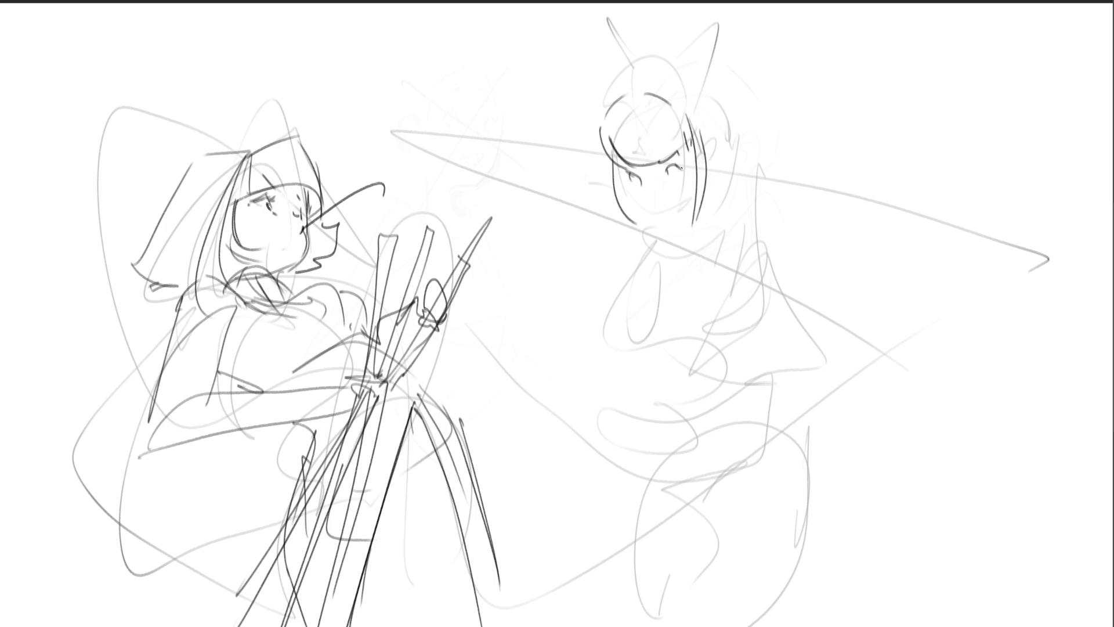
pyautogui.moveTo(628, 194)
pyautogui.mouseDown()
pyautogui.moveTo(661, 219)
pyautogui.moveTo(694, 204)
pyautogui.mouseUp()
# Sketch the tall bunny ears and hair strands on top of the head.
pyautogui.moveTo(719, 142); pyautogui.dragTo(715, 174)
pyautogui.moveTo(638, 94); pyautogui.dragTo(607, 93)
pyautogui.moveTo(547, 16); pyautogui.dragTo(609, 92)
pyautogui.moveTo(554, 3); pyautogui.dragTo(616, 84)
pyautogui.moveTo(619, 81); pyautogui.dragTo(631, 88)
pyautogui.moveTo(639, 17)
pyautogui.mouseDown()
pyautogui.moveTo(654, 80)
pyautogui.moveTo(639, 4)
pyautogui.moveTo(673, 88)
pyautogui.moveTo(723, 109)
pyautogui.moveTo(732, 129)
pyautogui.mouseUp()
# Add long back hair, side curls, a small mouth and a bowed collar under the chin.
pyautogui.moveTo(715, 86)
pyautogui.mouseDown()
pyautogui.moveTo(751, 167)
pyautogui.moveTo(732, 236)
pyautogui.mouseUp()
pyautogui.moveTo(728, 191)
pyautogui.mouseDown()
pyautogui.moveTo(701, 252)
pyautogui.moveTo(755, 229)
pyautogui.mouseUp()
pyautogui.moveTo(634, 226); pyautogui.dragTo(639, 237)
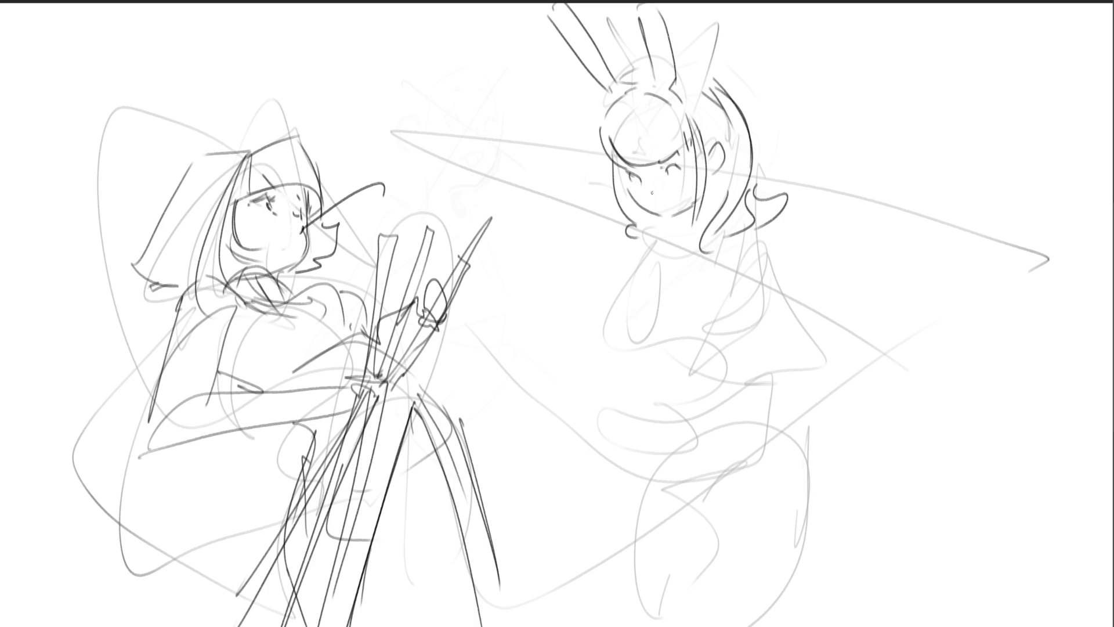
pyautogui.moveTo(649, 197); pyautogui.dragTo(653, 204)
pyautogui.moveTo(656, 223)
pyautogui.mouseDown()
pyautogui.moveTo(672, 246)
pyautogui.moveTo(691, 213)
pyautogui.mouseUp()
pyautogui.moveTo(691, 213)
pyautogui.mouseDown()
pyautogui.moveTo(686, 238)
pyautogui.moveTo(706, 224)
pyautogui.mouseUp()
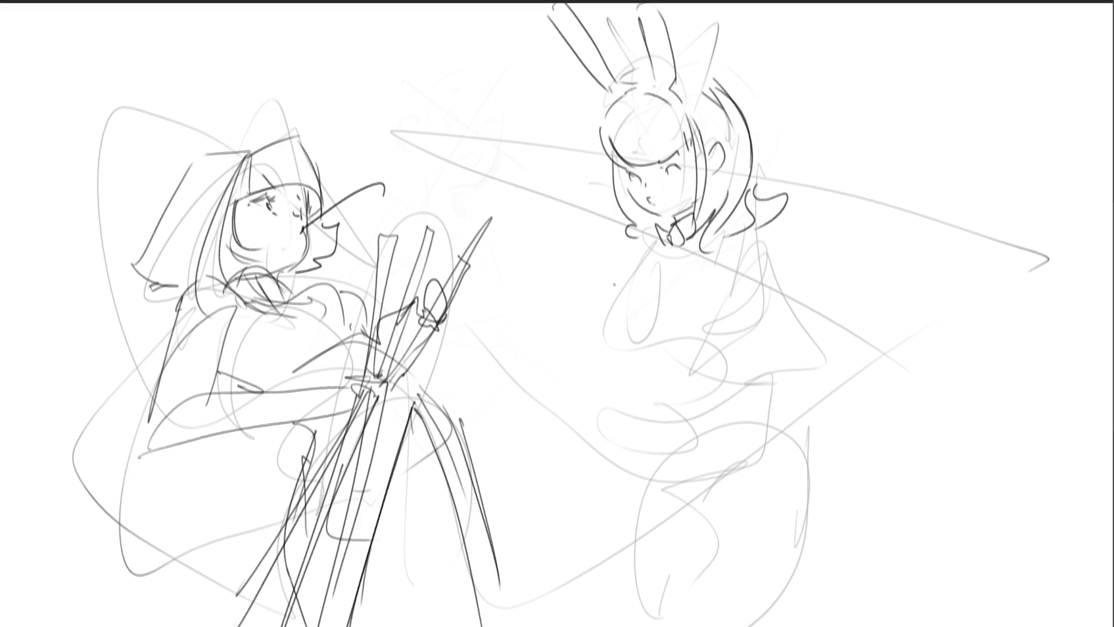
# Draw the flower-tipped stick down to her hand, plus the torso side and shoulder curve.
pyautogui.moveTo(585, 250)
pyautogui.mouseDown()
pyautogui.moveTo(599, 272)
pyautogui.moveTo(598, 260)
pyautogui.moveTo(577, 279)
pyautogui.moveTo(596, 275)
pyautogui.moveTo(748, 357)
pyautogui.mouseUp()
pyautogui.moveTo(610, 274)
pyautogui.mouseDown()
pyautogui.moveTo(738, 319)
pyautogui.moveTo(773, 270)
pyautogui.moveTo(774, 284)
pyautogui.moveTo(776, 261)
pyautogui.moveTo(777, 277)
pyautogui.moveTo(798, 284)
pyautogui.moveTo(810, 269)
pyautogui.moveTo(709, 390)
pyautogui.mouseUp()
pyautogui.moveTo(744, 343)
pyautogui.mouseDown()
pyautogui.moveTo(756, 377)
pyautogui.moveTo(734, 392)
pyautogui.mouseUp()
pyautogui.moveTo(709, 277)
pyautogui.mouseDown()
pyautogui.moveTo(745, 276)
pyautogui.moveTo(744, 298)
pyautogui.mouseUp()
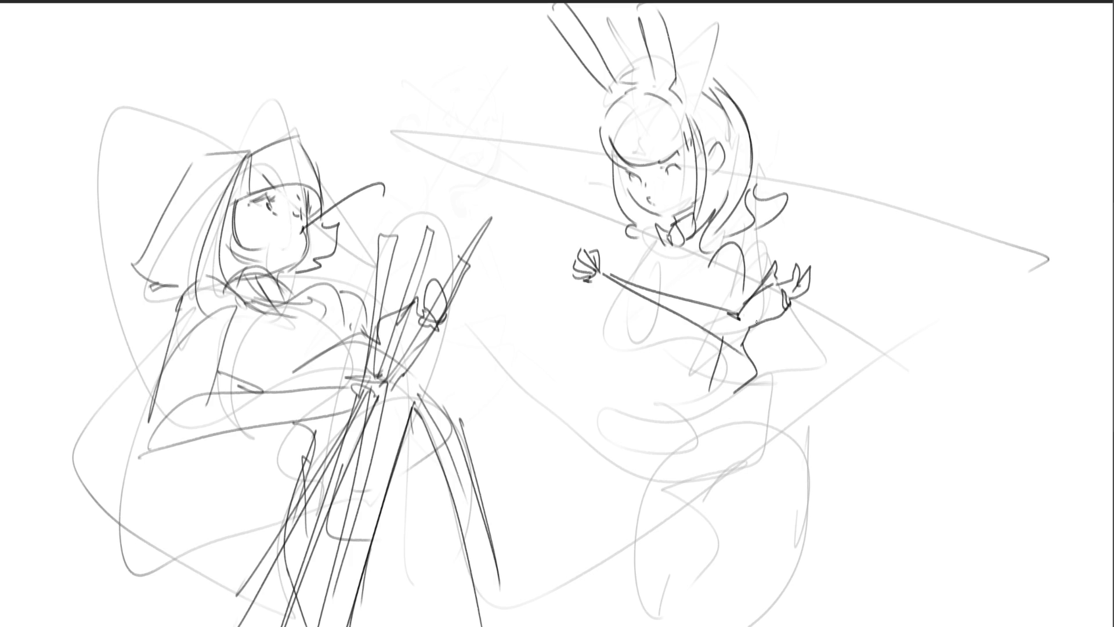
# Refine the left hand's fingers and add the sleeve and torso contour lines.
pyautogui.moveTo(569, 278)
pyautogui.mouseDown()
pyautogui.moveTo(590, 291)
pyautogui.moveTo(569, 336)
pyautogui.moveTo(574, 372)
pyautogui.mouseUp()
pyautogui.moveTo(584, 288); pyautogui.dragTo(599, 327)
pyautogui.moveTo(573, 361); pyautogui.dragTo(598, 354)
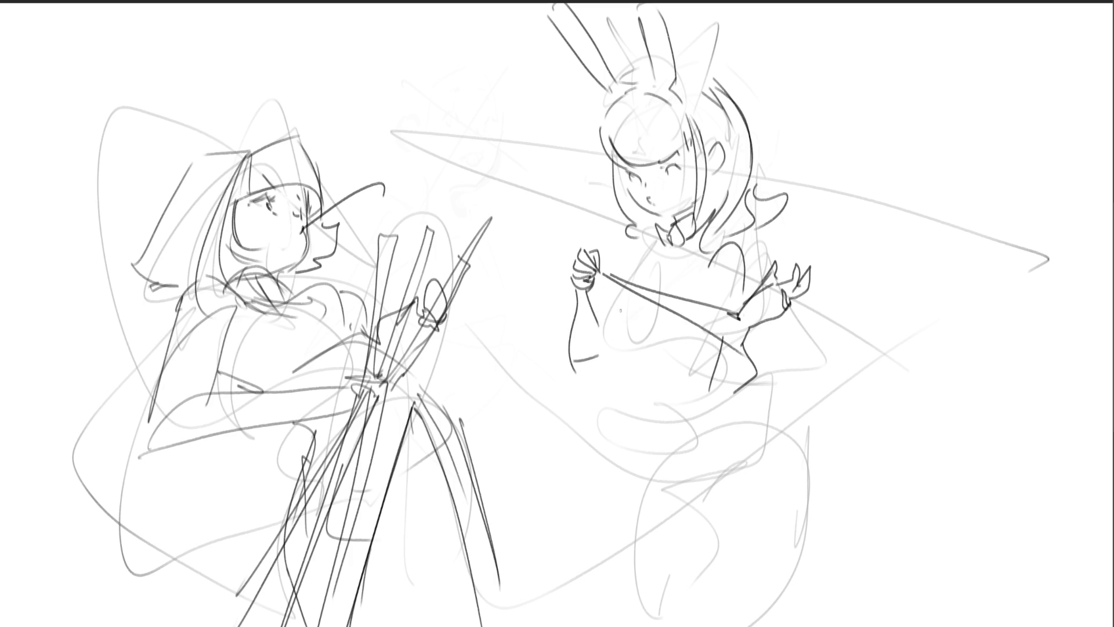
pyautogui.moveTo(601, 312); pyautogui.dragTo(620, 278)
pyautogui.moveTo(643, 232); pyautogui.dragTo(629, 265)
# Paste the two-panel photo of two men and scale it up over the canvas's right half.
pyautogui.hotkey('ctrl', 'v')
pyautogui.moveTo(618, 403); pyautogui.dragTo(831, 626)
pyautogui.moveTo(706, 498); pyautogui.dragTo(670, 339)
pyautogui.moveTo(795, 471); pyautogui.dragTo(899, 583)
pyautogui.moveTo(832, 503); pyautogui.dragTo(834, 463)
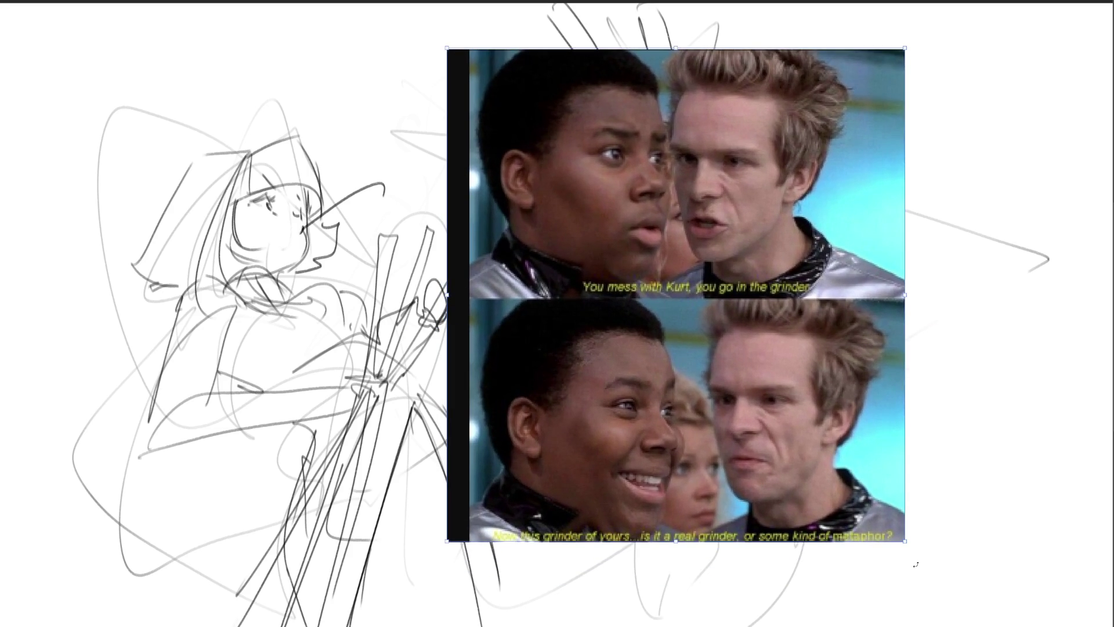
pyautogui.moveTo(900, 542)
pyautogui.mouseDown()
pyautogui.moveTo(943, 604)
pyautogui.moveTo(981, 626)
pyautogui.mouseUp()
pyautogui.moveTo(660, 241); pyautogui.dragTo(660, 227)
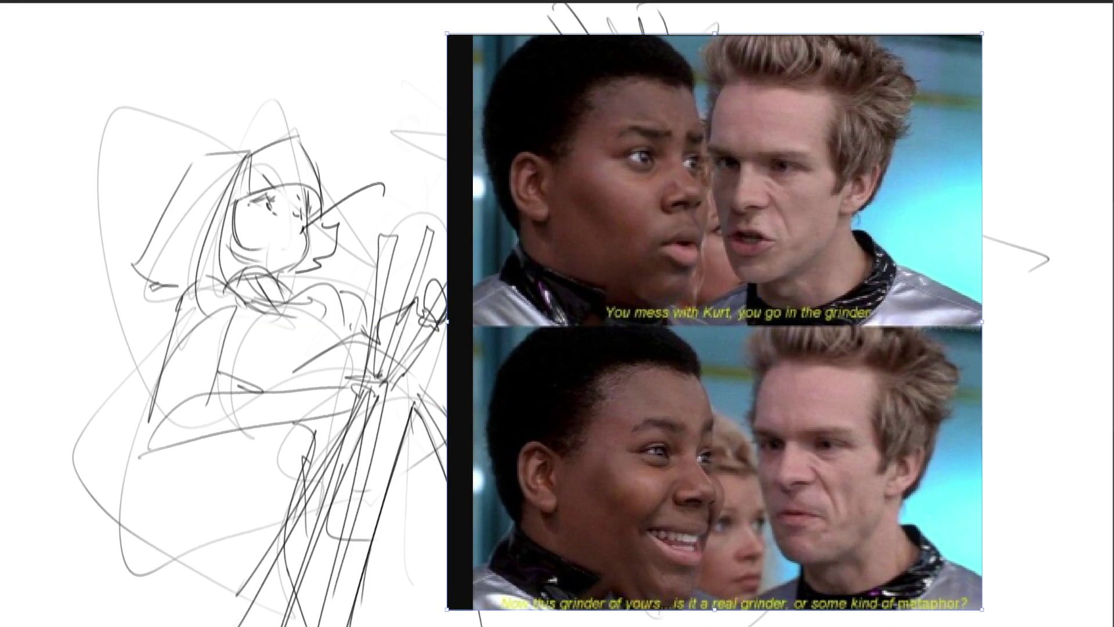
pyautogui.press('Return')
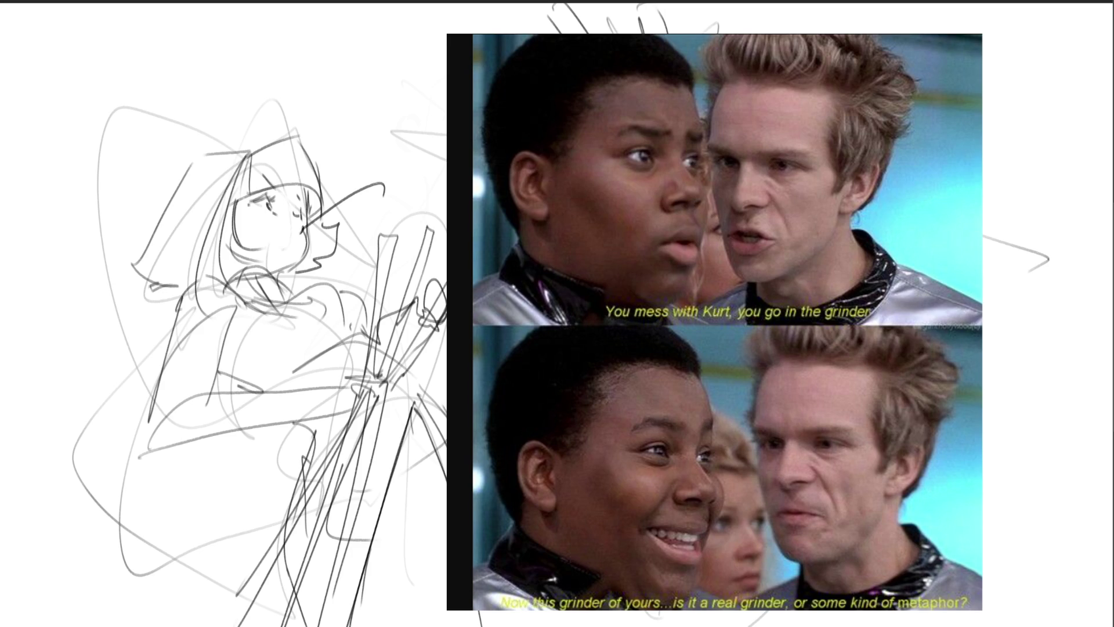
# Mark the men's faces with red blobs on cheeks and temple and green strokes by the eyes.
pyautogui.moveTo(811, 154)
pyautogui.mouseDown()
pyautogui.moveTo(816, 192)
pyautogui.moveTo(840, 189)
pyautogui.moveTo(851, 161)
pyautogui.mouseUp()
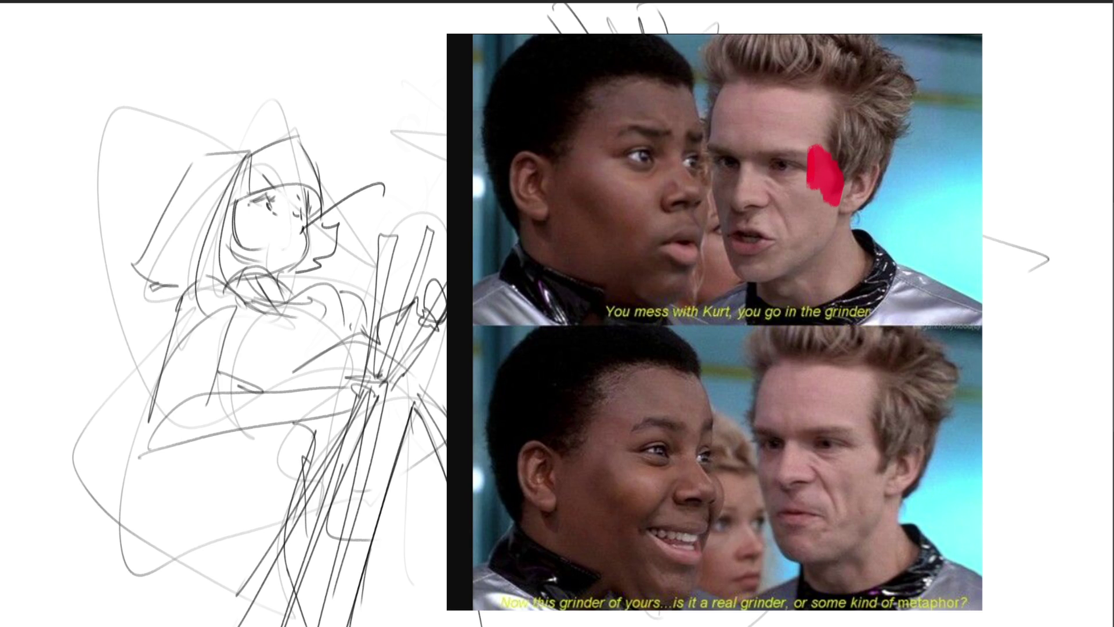
pyautogui.moveTo(715, 148)
pyautogui.mouseDown()
pyautogui.moveTo(718, 188)
pyautogui.moveTo(701, 161)
pyautogui.moveTo(704, 189)
pyautogui.mouseUp()
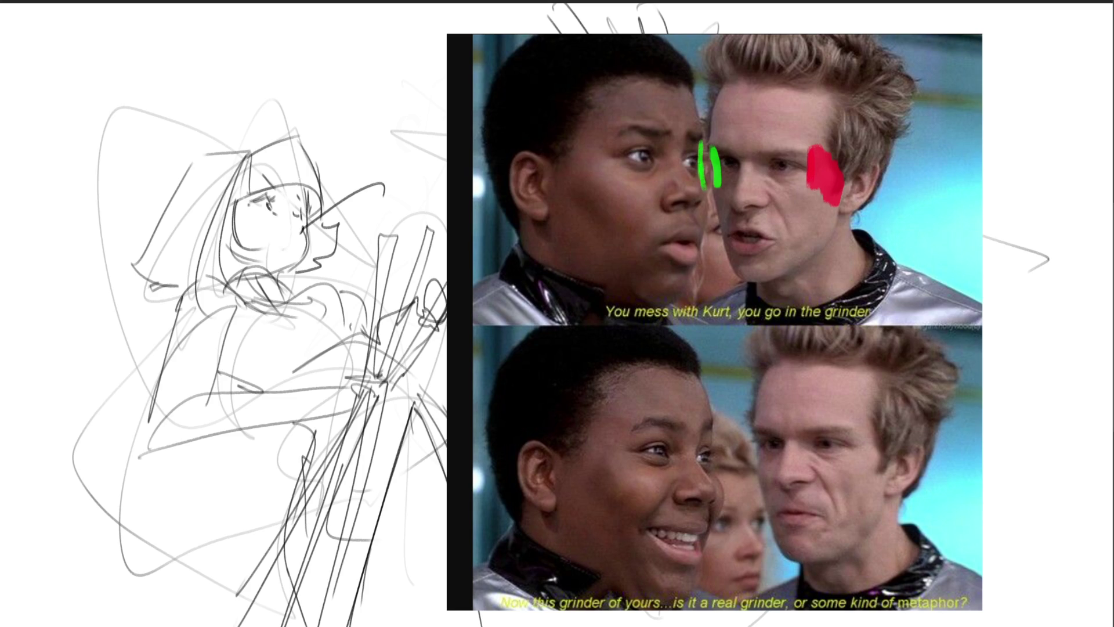
pyautogui.moveTo(617, 132)
pyautogui.mouseDown()
pyautogui.moveTo(606, 157)
pyautogui.moveTo(622, 175)
pyautogui.moveTo(596, 156)
pyautogui.moveTo(609, 174)
pyautogui.mouseUp()
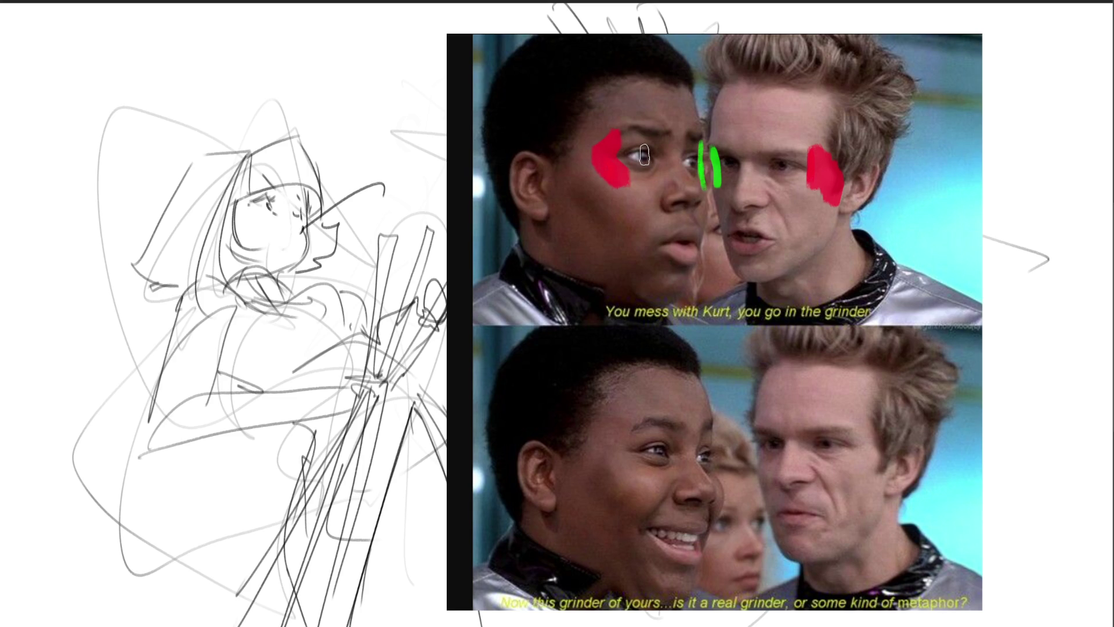
pyautogui.moveTo(626, 432)
pyautogui.mouseDown()
pyautogui.moveTo(626, 467)
pyautogui.moveTo(628, 439)
pyautogui.moveTo(615, 456)
pyautogui.mouseUp()
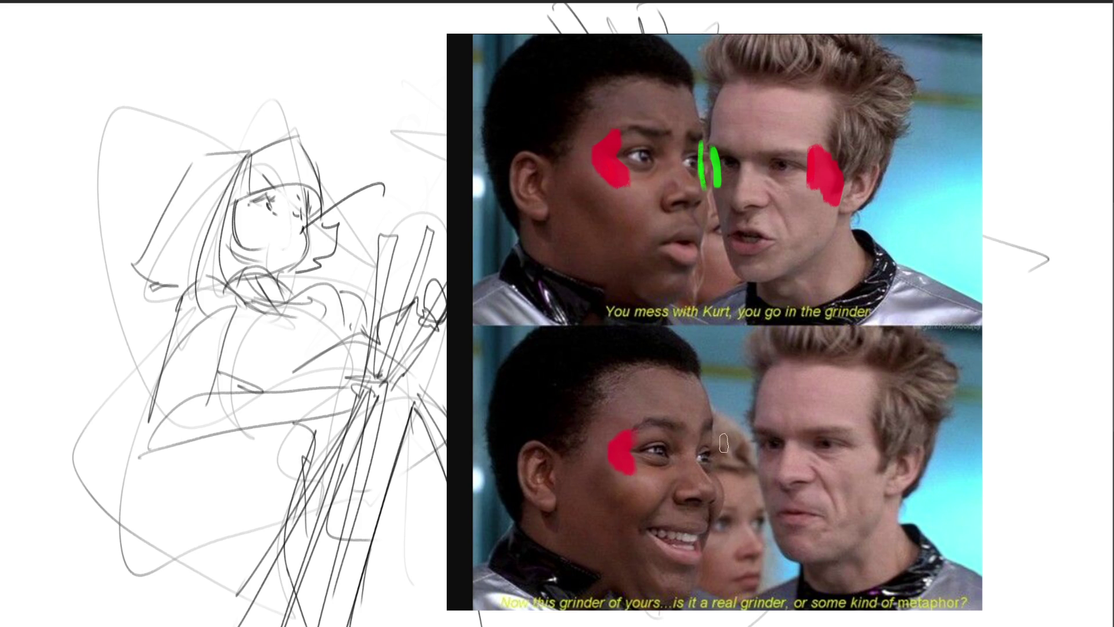
pyautogui.moveTo(709, 444); pyautogui.dragTo(709, 470)
pyautogui.moveTo(762, 438); pyautogui.dragTo(759, 454)
# Paint red on the angry man's cheek, then hide the reference photo and colour marks.
pyautogui.moveTo(852, 443)
pyautogui.mouseDown()
pyautogui.moveTo(848, 458)
pyautogui.moveTo(877, 441)
pyautogui.mouseUp()
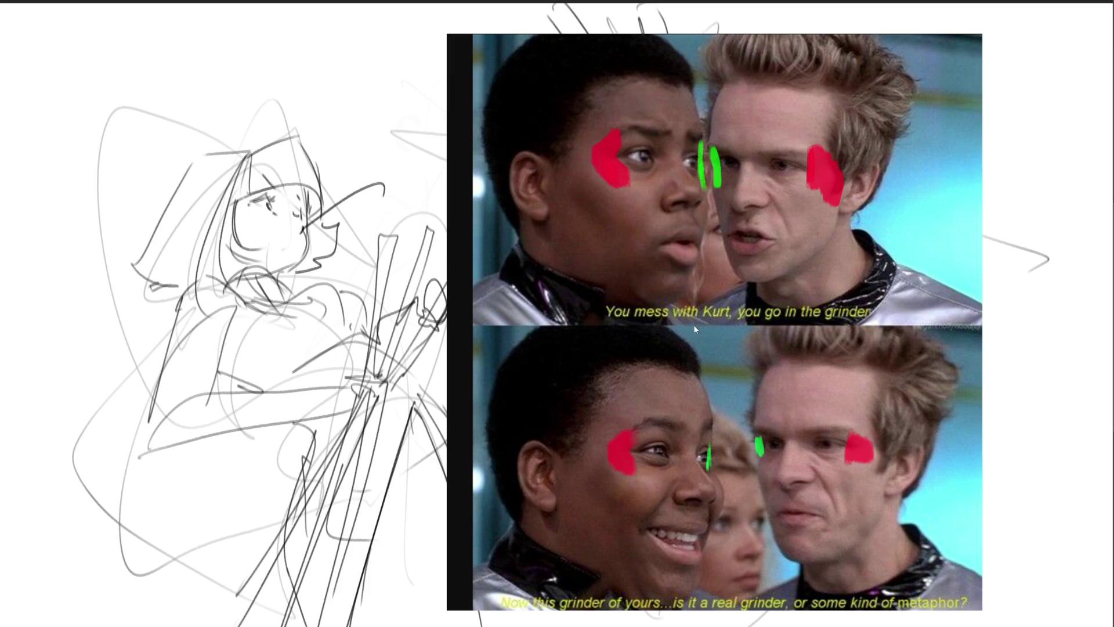
pyautogui.hotkey('alt', 'Tab')
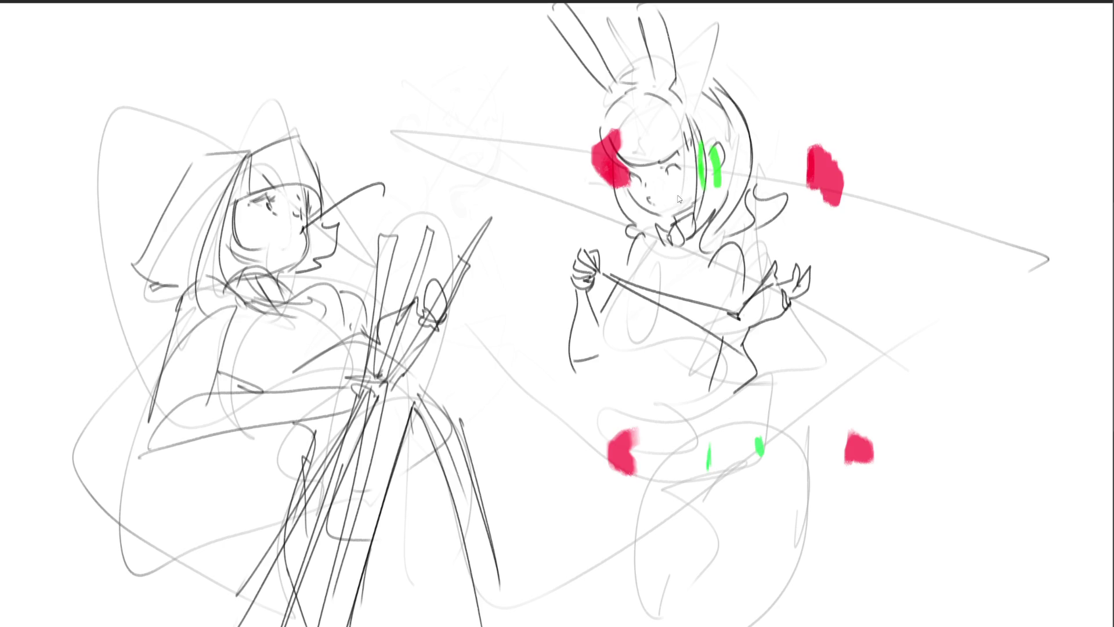
pyautogui.press('Delete')
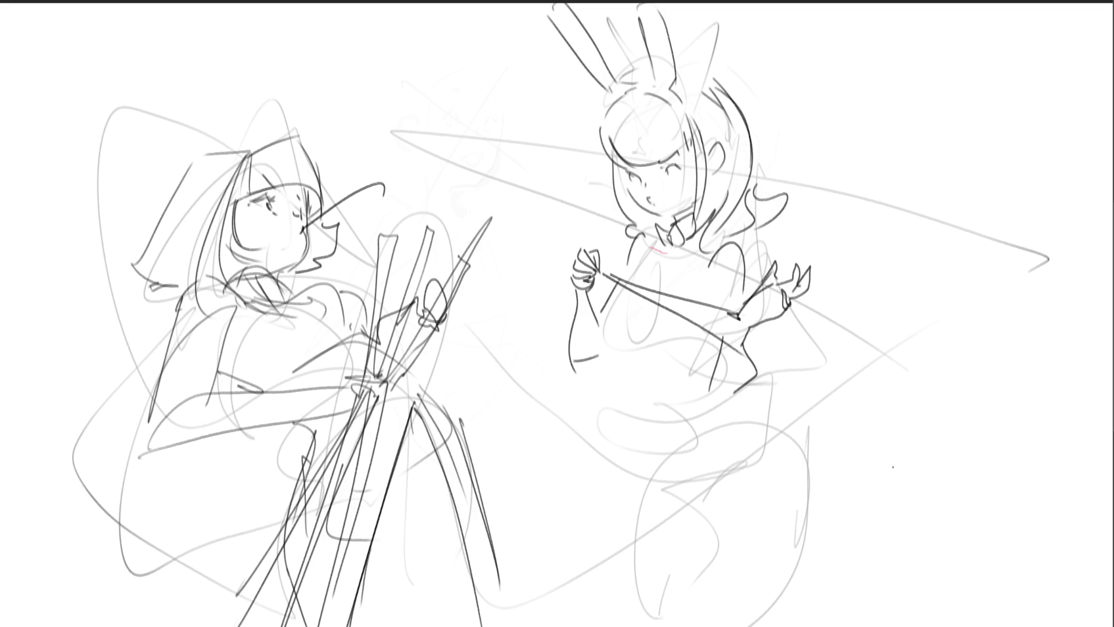
# Darken the bunny girl's collar line.
pyautogui.moveTo(676, 259)
pyautogui.mouseDown()
pyautogui.moveTo(692, 253)
pyautogui.moveTo(746, 288)
pyautogui.mouseUp()
# Draw the bunny girl's chest and torso curves, redoing the lower chest line as a curve.
pyautogui.moveTo(642, 263)
pyautogui.mouseDown()
pyautogui.moveTo(611, 320)
pyautogui.moveTo(631, 354)
pyautogui.mouseUp()
pyautogui.moveTo(609, 311)
pyautogui.mouseDown()
pyautogui.moveTo(626, 370)
pyautogui.moveTo(698, 355)
pyautogui.mouseUp()
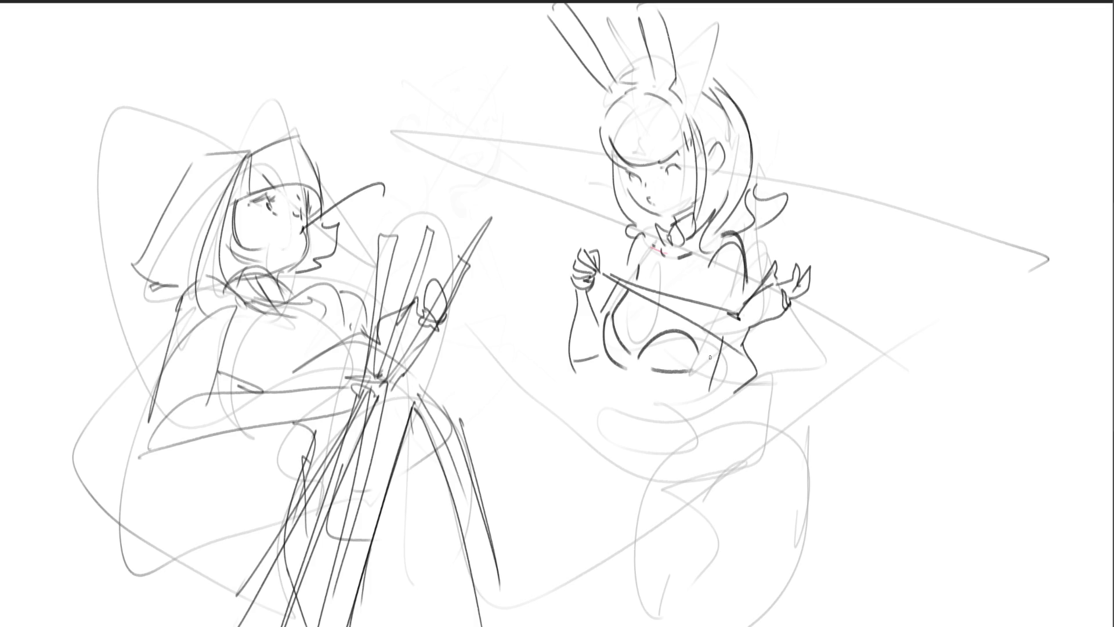
pyautogui.moveTo(668, 383); pyautogui.dragTo(679, 395)
pyautogui.hotkey('ctrl', 'z')
pyautogui.hotkey('ctrl', 'z')
pyautogui.moveTo(646, 361); pyautogui.dragTo(710, 364)
pyautogui.moveTo(672, 300); pyautogui.dragTo(641, 345)
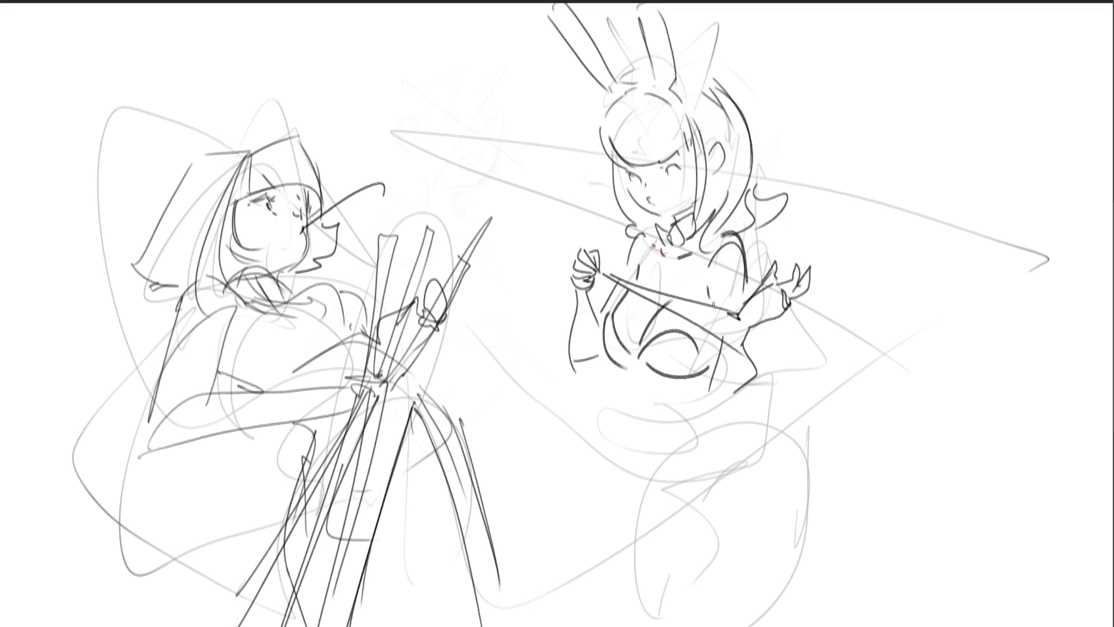
pyautogui.moveTo(715, 276); pyautogui.dragTo(709, 290)
pyautogui.hotkey('ctrl', 'z')
pyautogui.hotkey('ctrl', 'z')
pyautogui.hotkey('ctrl', 'z')
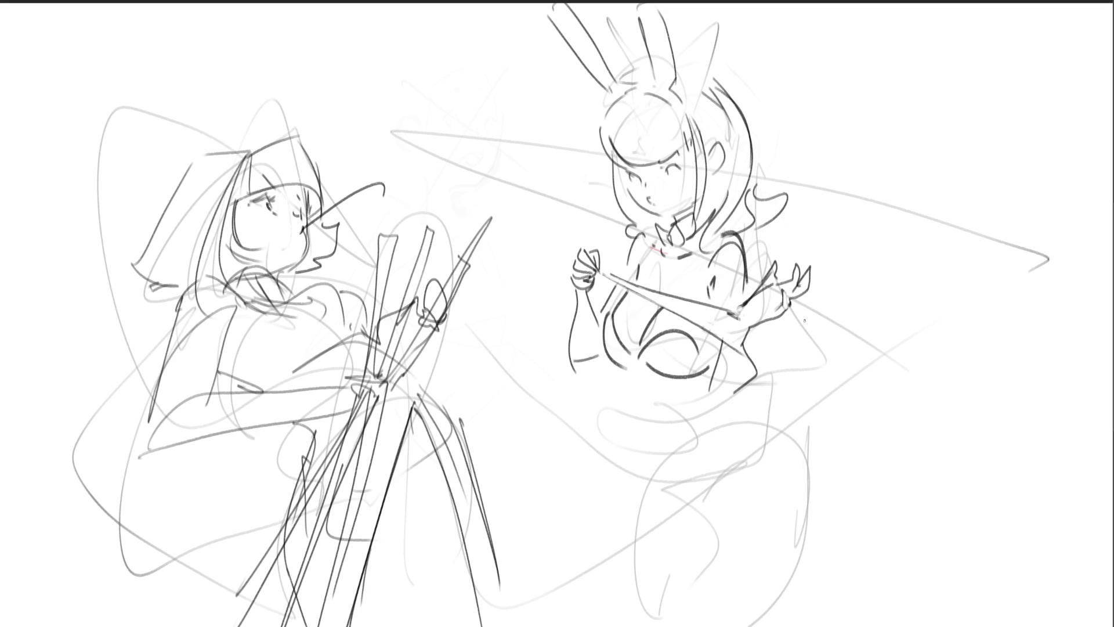
# Add a line inside the ear, darken the hair strand, redraw the head top and outline the left hand.
pyautogui.moveTo(715, 165); pyautogui.dragTo(718, 150)
pyautogui.moveTo(677, 94); pyautogui.dragTo(708, 148)
pyautogui.moveTo(632, 77); pyautogui.dragTo(723, 82)
pyautogui.hotkey('ctrl', 'z')
pyautogui.hotkey('ctrl', 'z')
pyautogui.moveTo(682, 70); pyautogui.dragTo(710, 79)
pyautogui.moveTo(571, 268)
pyautogui.mouseDown()
pyautogui.moveTo(584, 296)
pyautogui.moveTo(577, 289)
pyautogui.mouseUp()
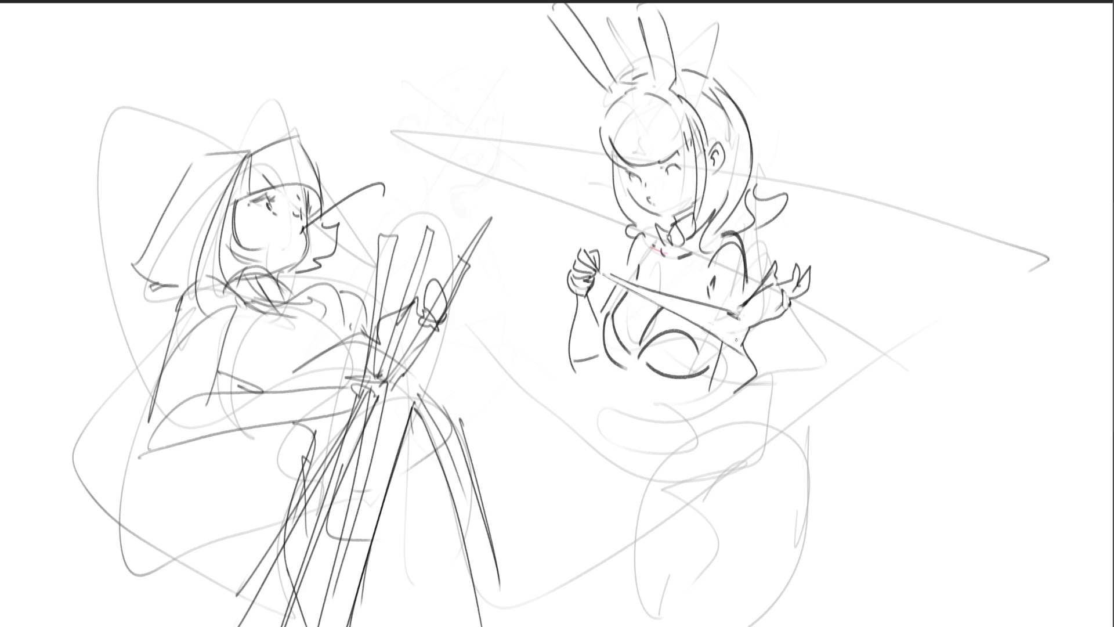
# Clean up near the right hand and sketch the waist, hip, leg curves and tail.
pyautogui.moveTo(730, 342)
pyautogui.mouseDown()
pyautogui.moveTo(738, 352)
pyautogui.moveTo(751, 341)
pyautogui.mouseUp()
pyautogui.moveTo(636, 374); pyautogui.dragTo(694, 385)
pyautogui.moveTo(628, 376)
pyautogui.mouseDown()
pyautogui.moveTo(680, 435)
pyautogui.moveTo(737, 417)
pyautogui.mouseUp()
pyautogui.hotkey('ctrl', 'z')
pyautogui.hotkey('ctrl', 'z')
pyautogui.hotkey('ctrl', 'z')
pyautogui.moveTo(628, 375)
pyautogui.mouseDown()
pyautogui.moveTo(678, 423)
pyautogui.moveTo(764, 342)
pyautogui.moveTo(747, 353)
pyautogui.moveTo(702, 450)
pyautogui.moveTo(805, 425)
pyautogui.moveTo(703, 475)
pyautogui.mouseUp()
pyautogui.moveTo(668, 419)
pyautogui.mouseDown()
pyautogui.moveTo(680, 482)
pyautogui.moveTo(792, 430)
pyautogui.moveTo(807, 572)
pyautogui.mouseUp()
pyautogui.moveTo(709, 471)
pyautogui.mouseDown()
pyautogui.moveTo(680, 542)
pyautogui.moveTo(805, 579)
pyautogui.moveTo(752, 625)
pyautogui.mouseUp()
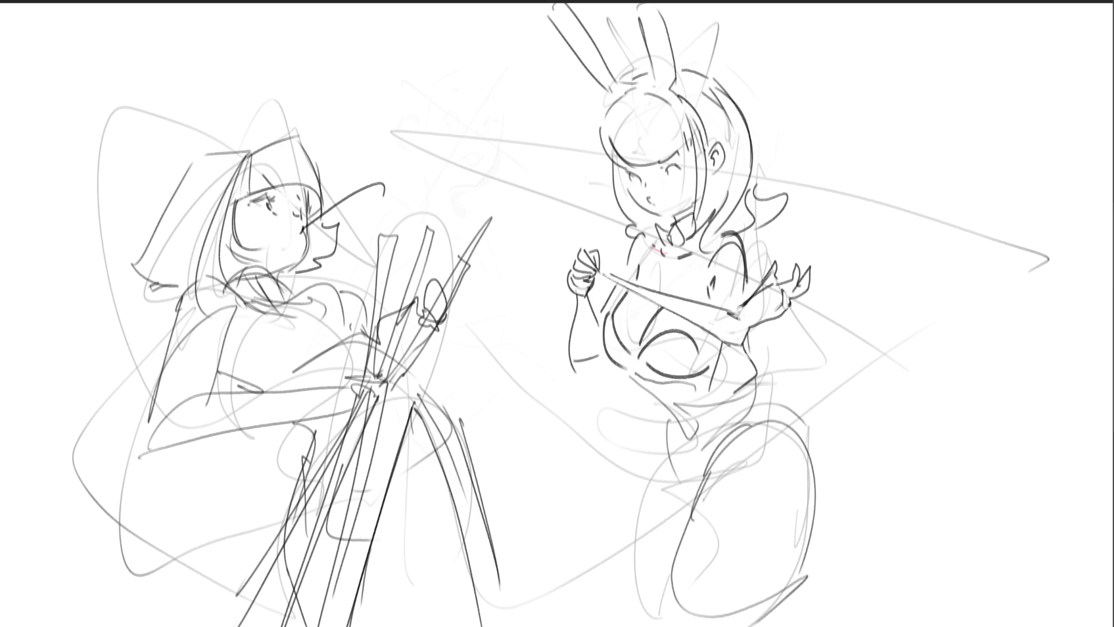
pyautogui.moveTo(652, 442); pyautogui.dragTo(631, 551)
pyautogui.moveTo(773, 350)
pyautogui.mouseDown()
pyautogui.moveTo(796, 335)
pyautogui.moveTo(826, 359)
pyautogui.moveTo(796, 405)
pyautogui.mouseUp()
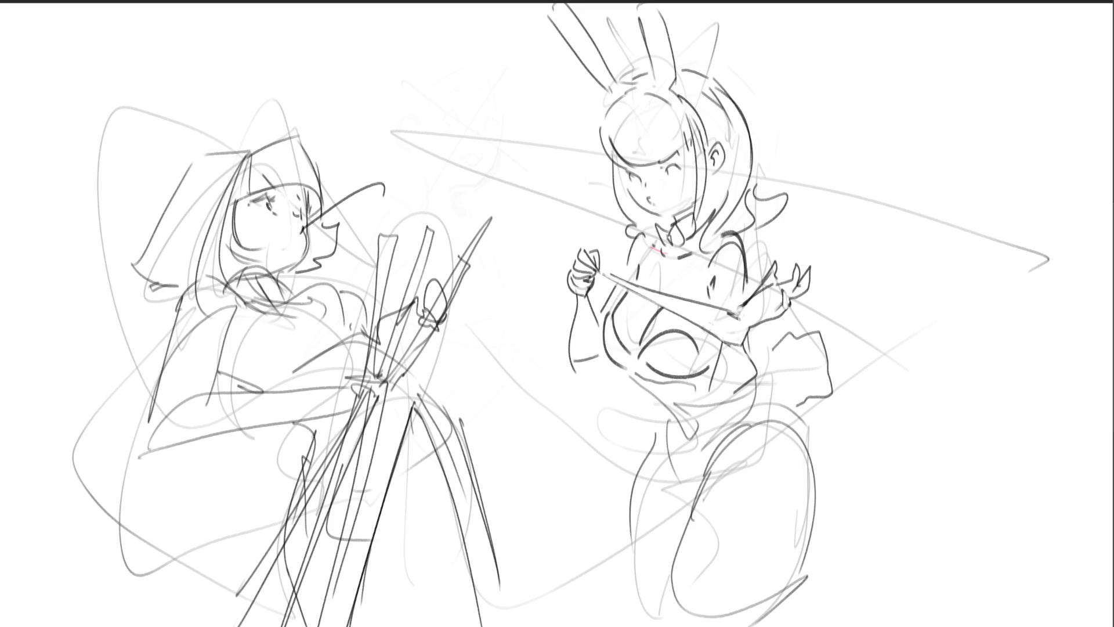
# Refine the chest, side contour, hip, leg and thigh lines, then fill the chest cup black.
pyautogui.moveTo(646, 361)
pyautogui.mouseDown()
pyautogui.moveTo(635, 372)
pyautogui.moveTo(645, 363)
pyautogui.moveTo(691, 481)
pyautogui.moveTo(759, 409)
pyautogui.mouseUp()
pyautogui.moveTo(743, 344)
pyautogui.mouseDown()
pyautogui.moveTo(731, 403)
pyautogui.moveTo(797, 422)
pyautogui.moveTo(754, 412)
pyautogui.mouseUp()
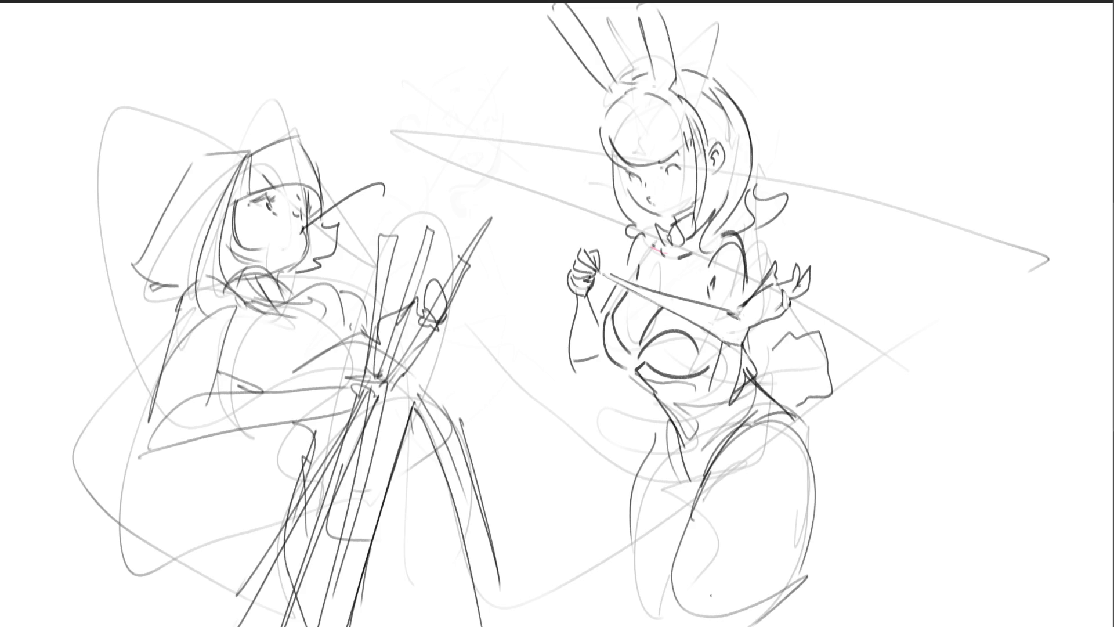
pyautogui.moveTo(793, 415); pyautogui.dragTo(804, 537)
pyautogui.hotkey('ctrl', 'z')
pyautogui.moveTo(800, 420); pyautogui.dragTo(779, 562)
pyautogui.moveTo(717, 468)
pyautogui.mouseDown()
pyautogui.moveTo(680, 587)
pyautogui.moveTo(712, 618)
pyautogui.mouseUp()
pyautogui.moveTo(794, 541); pyautogui.dragTo(728, 625)
pyautogui.moveTo(669, 417); pyautogui.dragTo(643, 539)
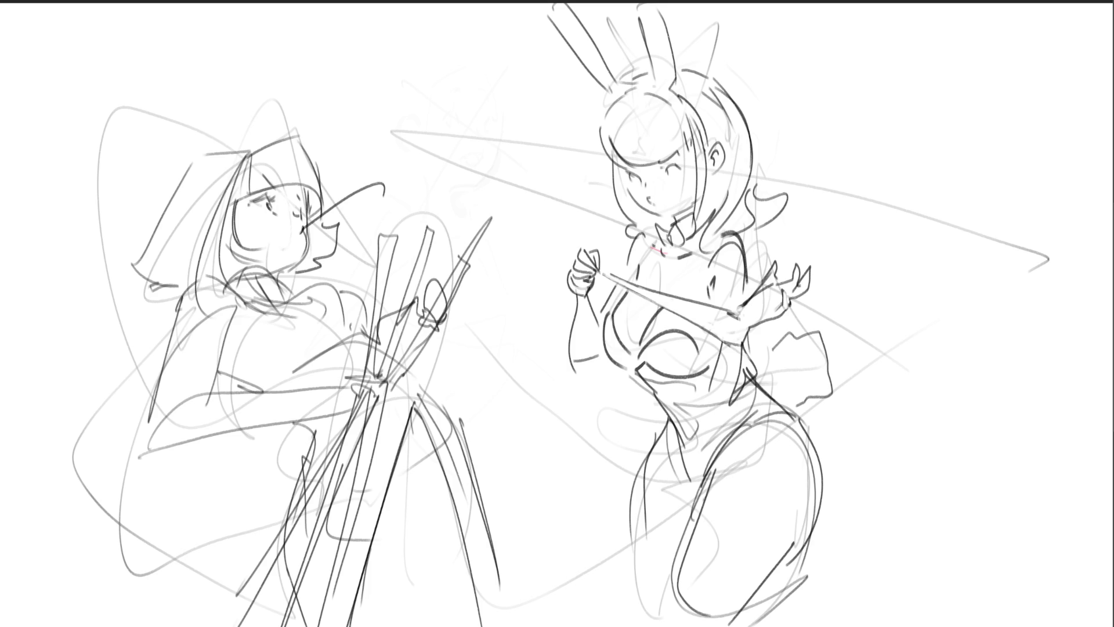
pyautogui.moveTo(617, 326)
pyautogui.mouseDown()
pyautogui.moveTo(606, 318)
pyautogui.moveTo(627, 365)
pyautogui.moveTo(646, 344)
pyautogui.moveTo(654, 355)
pyautogui.moveTo(664, 343)
pyautogui.moveTo(690, 351)
pyautogui.moveTo(693, 366)
pyautogui.moveTo(650, 371)
pyautogui.moveTo(702, 482)
pyautogui.moveTo(752, 403)
pyautogui.moveTo(728, 369)
pyautogui.moveTo(702, 360)
pyautogui.moveTo(688, 407)
pyautogui.moveTo(713, 417)
pyautogui.moveTo(688, 396)
pyautogui.mouseUp()
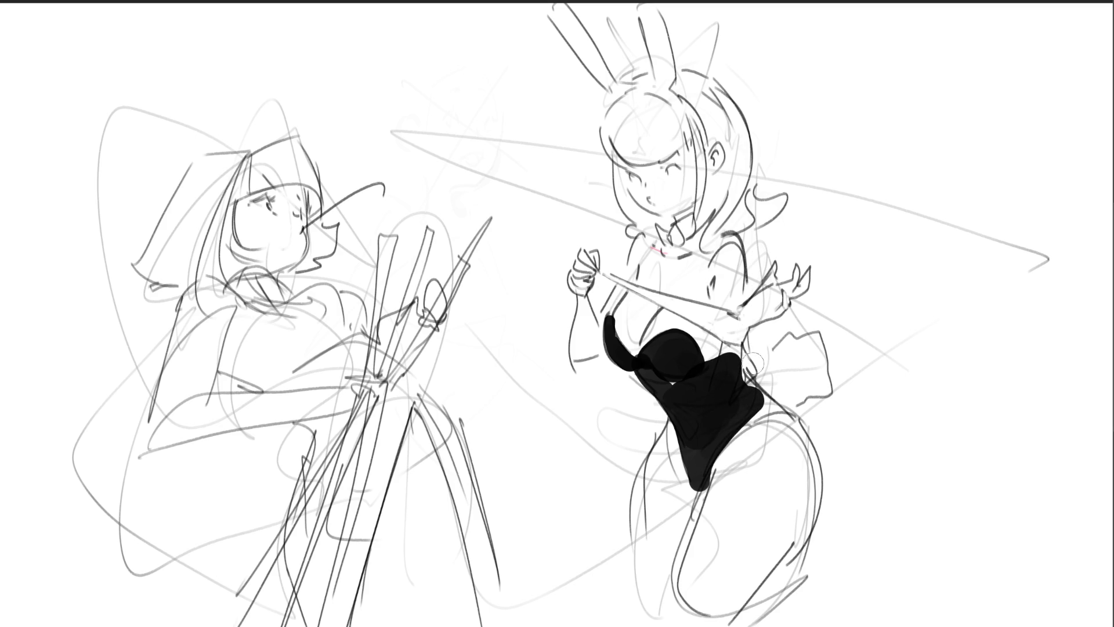
# Fill the leotard's waist and right hip black, then lasso-select the painter's hair down to the jaw.
pyautogui.hotkey('ctrl', 'z')
pyautogui.moveTo(644, 369)
pyautogui.mouseDown()
pyautogui.moveTo(740, 407)
pyautogui.moveTo(754, 389)
pyautogui.moveTo(722, 430)
pyautogui.moveTo(681, 409)
pyautogui.moveTo(699, 453)
pyautogui.moveTo(705, 429)
pyautogui.moveTo(722, 424)
pyautogui.mouseUp()
pyautogui.moveTo(667, 392); pyautogui.dragTo(696, 476)
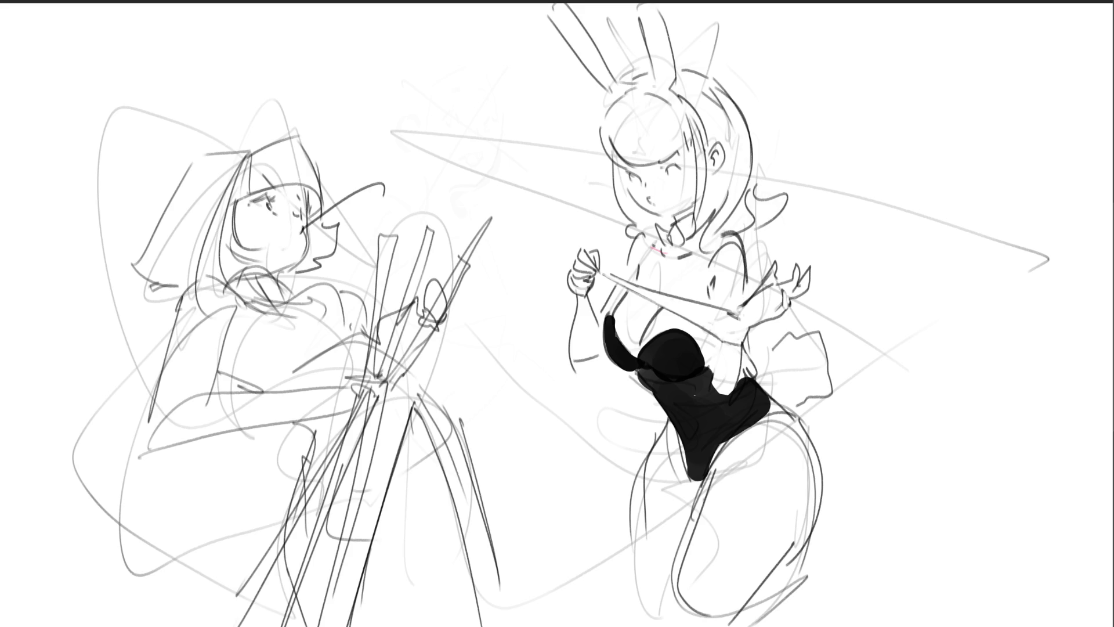
pyautogui.moveTo(715, 342)
pyautogui.mouseDown()
pyautogui.moveTo(714, 378)
pyautogui.moveTo(741, 350)
pyautogui.moveTo(719, 387)
pyautogui.moveTo(726, 409)
pyautogui.mouseUp()
pyautogui.moveTo(737, 365); pyautogui.dragTo(748, 394)
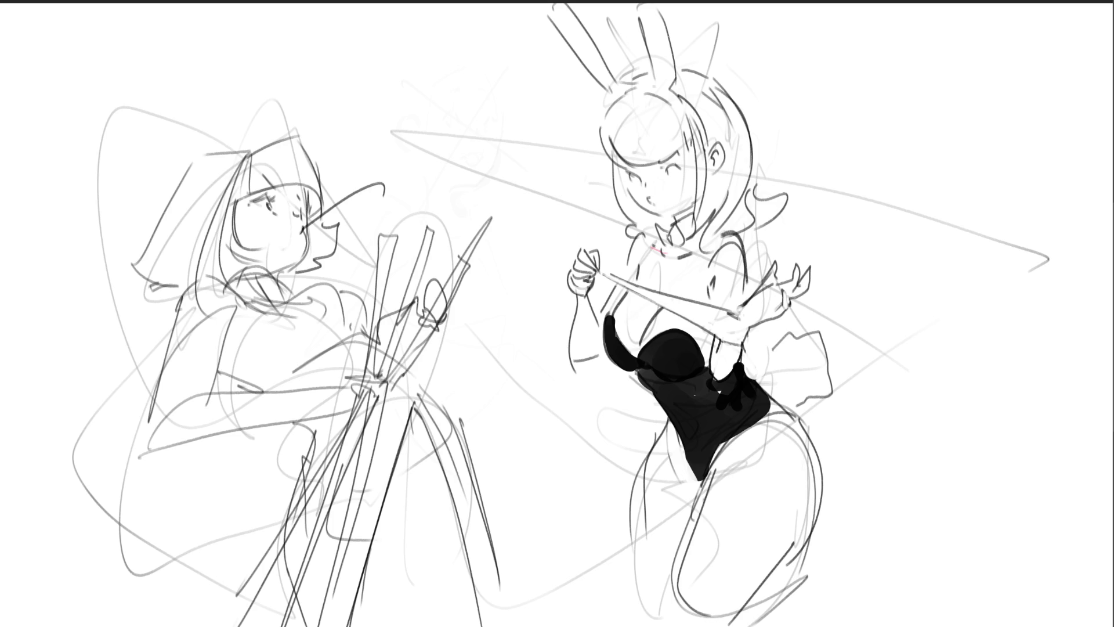
pyautogui.moveTo(255, 152)
pyautogui.mouseDown()
pyautogui.moveTo(152, 244)
pyautogui.moveTo(156, 296)
pyautogui.moveTo(230, 293)
pyautogui.moveTo(264, 265)
pyautogui.moveTo(268, 248)
pyautogui.moveTo(235, 229)
pyautogui.moveTo(267, 177)
pyautogui.moveTo(304, 185)
pyautogui.moveTo(320, 221)
pyautogui.moveTo(325, 186)
pyautogui.moveTo(285, 117)
pyautogui.mouseUp()
pyautogui.moveTo(324, 269)
pyautogui.mouseDown()
pyautogui.moveTo(288, 286)
pyautogui.moveTo(318, 247)
pyautogui.mouseUp()
# Fill the selected bob haircut dark grey, then deselect and shrink the brush.
pyautogui.moveTo(284, 265); pyautogui.dragTo(290, 319)
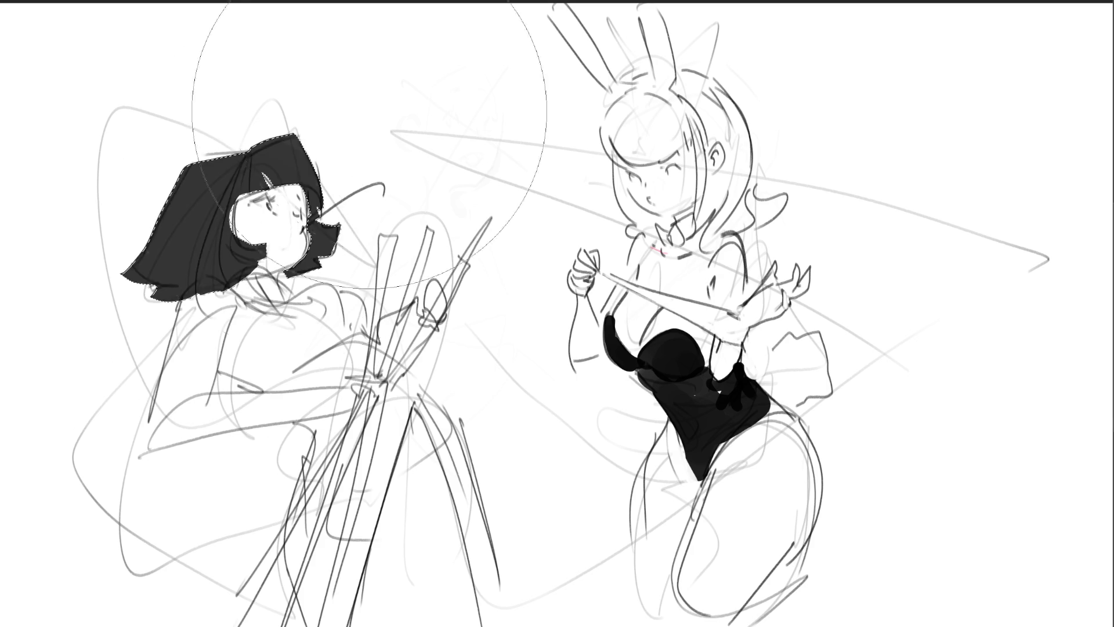
pyautogui.moveTo(273, 243); pyautogui.dragTo(244, 151)
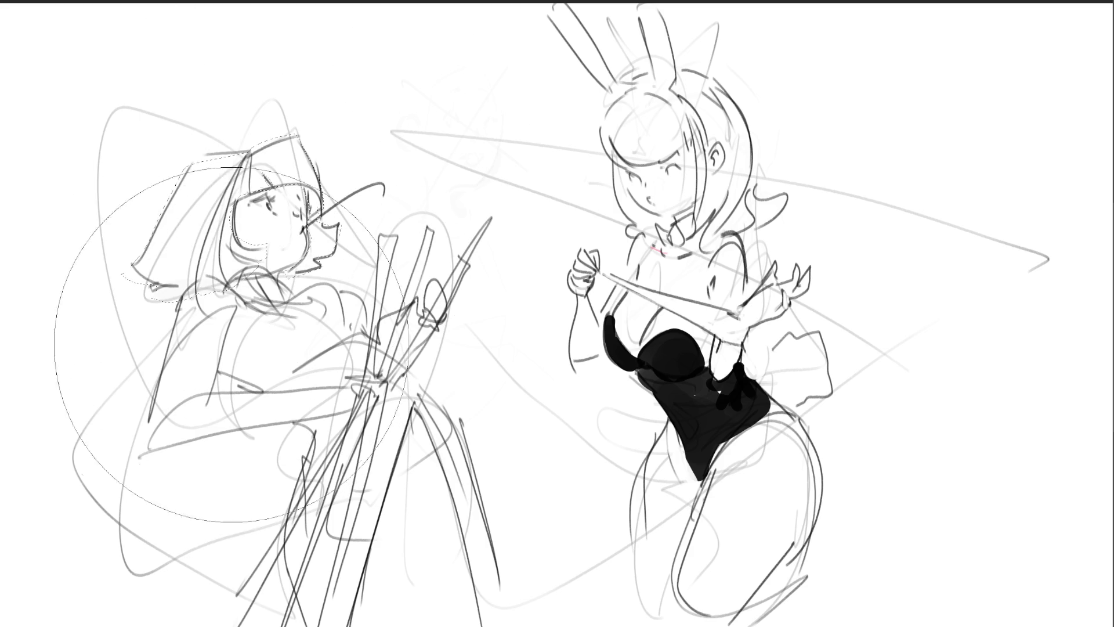
pyautogui.moveTo(215, 325); pyautogui.dragTo(278, 192)
pyautogui.moveTo(392, 289); pyautogui.dragTo(386, 371)
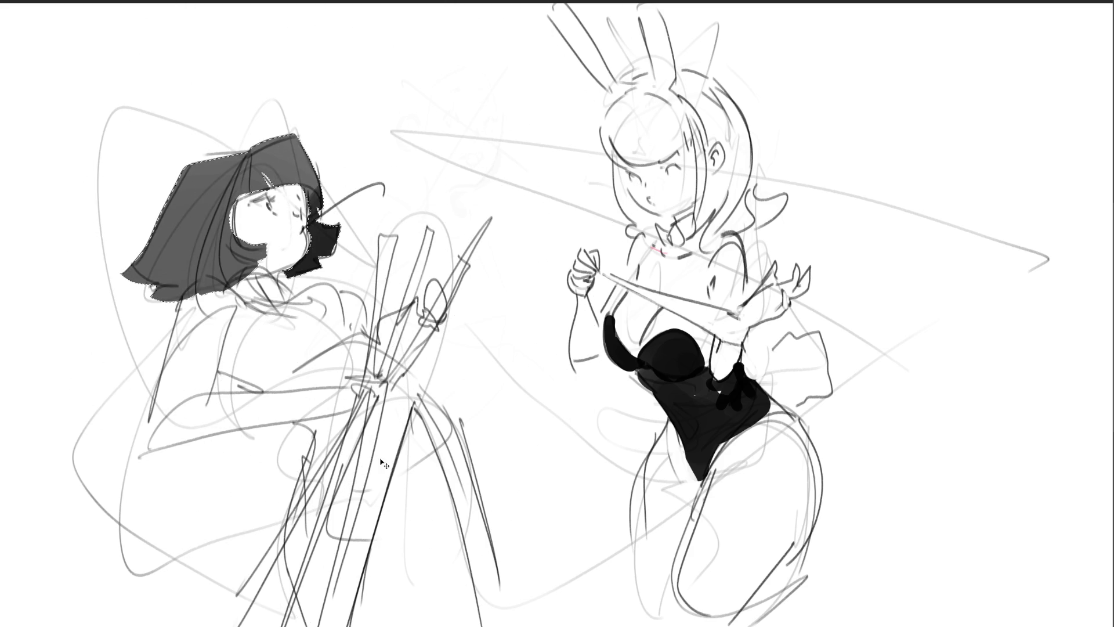
pyautogui.press('[')
pyautogui.press('[')
pyautogui.hotkey('ctrl', 'd')
pyautogui.press('[')
pyautogui.press('[')
pyautogui.press('[')
# Shade the cheek, glasses and eye grey, and lasso-select the painter's torso and lower body.
pyautogui.moveTo(254, 217); pyautogui.dragTo(261, 204)
pyautogui.moveTo(249, 214); pyautogui.dragTo(302, 225)
pyautogui.moveTo(241, 203)
pyautogui.mouseDown()
pyautogui.moveTo(250, 210)
pyautogui.moveTo(235, 215)
pyautogui.moveTo(256, 200)
pyautogui.moveTo(273, 209)
pyautogui.moveTo(275, 197)
pyautogui.moveTo(290, 212)
pyautogui.moveTo(294, 192)
pyautogui.moveTo(305, 220)
pyautogui.moveTo(314, 196)
pyautogui.moveTo(290, 188)
pyautogui.moveTo(313, 199)
pyautogui.mouseUp()
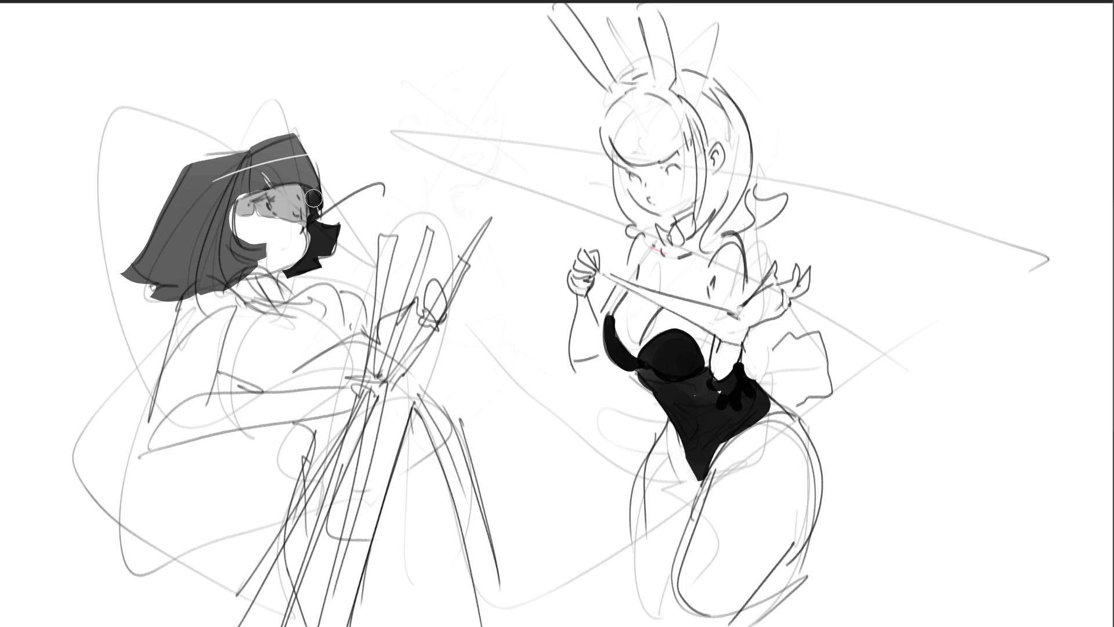
pyautogui.moveTo(313, 198); pyautogui.dragTo(317, 206)
pyautogui.moveTo(235, 289)
pyautogui.mouseDown()
pyautogui.moveTo(229, 364)
pyautogui.moveTo(255, 393)
pyautogui.moveTo(287, 402)
pyautogui.moveTo(371, 376)
pyautogui.moveTo(351, 290)
pyautogui.moveTo(330, 284)
pyautogui.moveTo(284, 308)
pyautogui.moveTo(300, 280)
pyautogui.mouseUp()
pyautogui.moveTo(381, 395)
pyautogui.mouseDown()
pyautogui.moveTo(419, 406)
pyautogui.moveTo(361, 604)
pyautogui.moveTo(340, 461)
pyautogui.moveTo(312, 597)
pyautogui.moveTo(331, 491)
pyautogui.moveTo(287, 598)
pyautogui.moveTo(331, 481)
pyautogui.moveTo(325, 447)
pyautogui.mouseUp()
# Extend the selection down the easel legs and fill the top and legs dark grey with a larger brush.
pyautogui.moveTo(420, 411)
pyautogui.mouseDown()
pyautogui.moveTo(487, 624)
pyautogui.moveTo(517, 624)
pyautogui.moveTo(470, 450)
pyautogui.moveTo(433, 377)
pyautogui.mouseUp()
pyautogui.press('b')
pyautogui.moveTo(364, 312)
pyautogui.mouseDown()
pyautogui.moveTo(302, 348)
pyautogui.moveTo(464, 552)
pyautogui.mouseUp()
pyautogui.press(']')
pyautogui.press(']')
pyautogui.press(']')
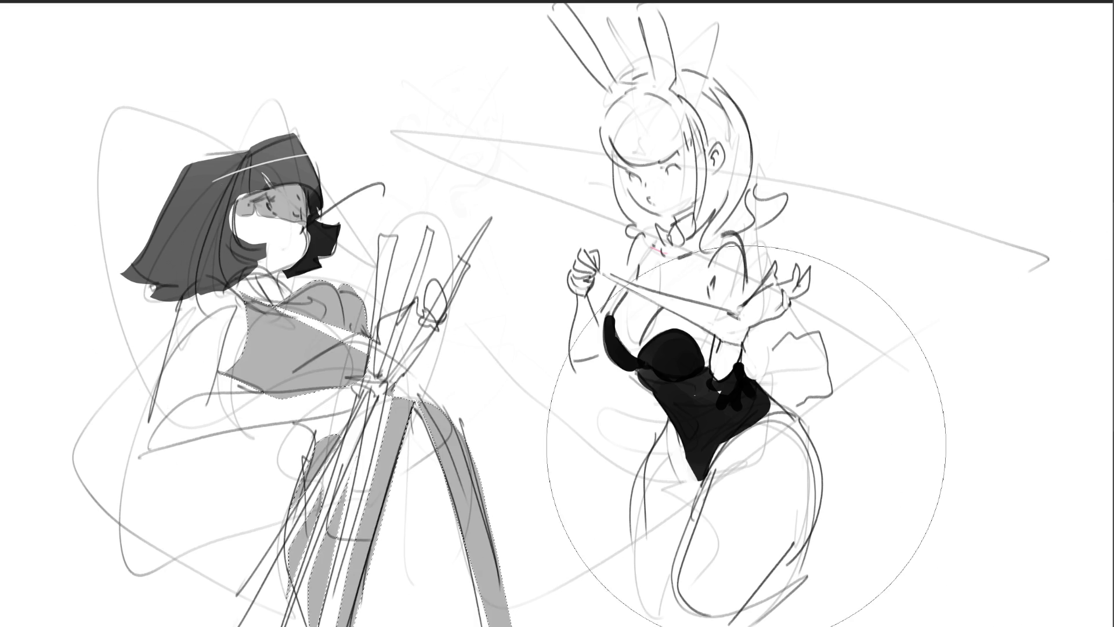
pyautogui.moveTo(497, 267); pyautogui.dragTo(464, 522)
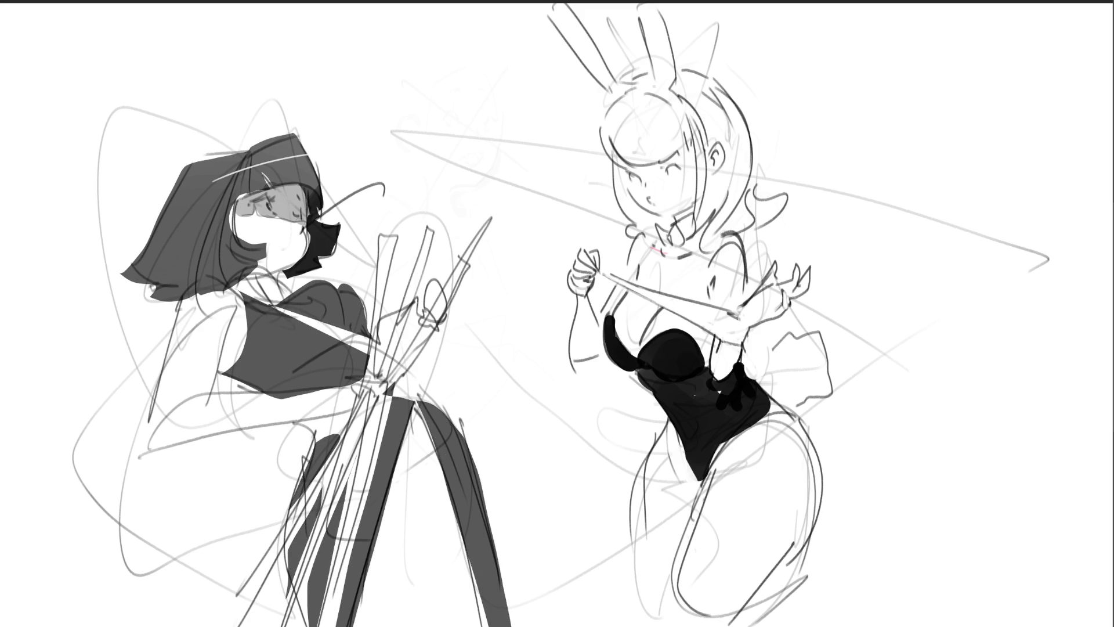
# Deselect and shade the lower dress with light grey strokes.
pyautogui.hotkey('ctrl', 'd')
pyautogui.moveTo(334, 537); pyautogui.dragTo(313, 625)
pyautogui.moveTo(388, 536); pyautogui.dragTo(371, 625)
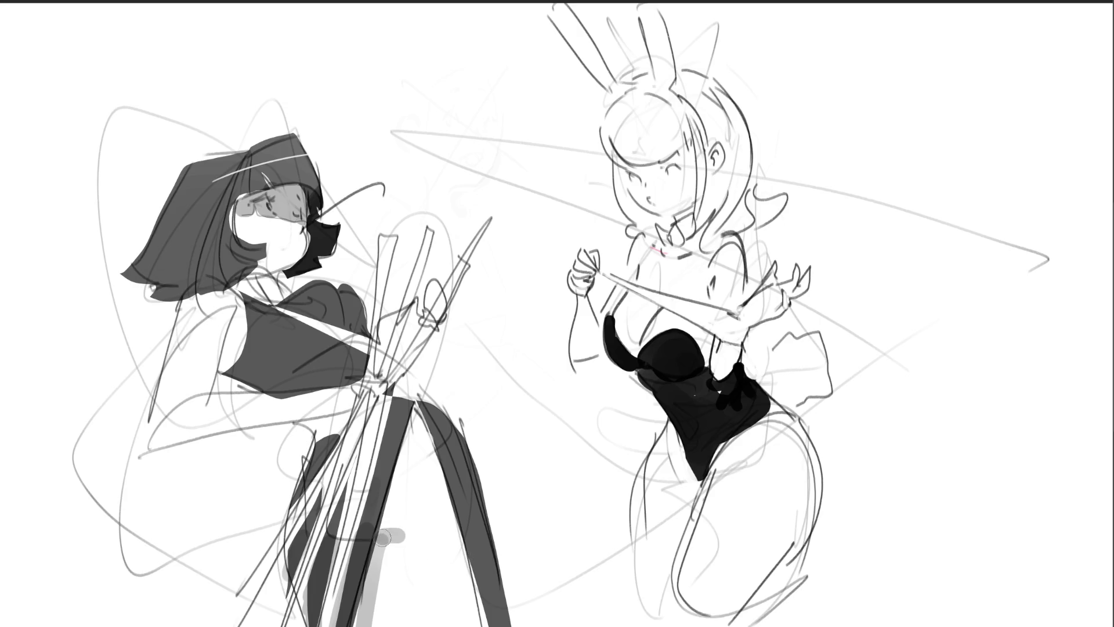
# Shade the left figure's lower dress light grey, extend her black hair left, and darken the top's edge.
pyautogui.moveTo(402, 529)
pyautogui.mouseDown()
pyautogui.moveTo(380, 578)
pyautogui.moveTo(375, 625)
pyautogui.moveTo(386, 625)
pyautogui.mouseUp()
pyautogui.moveTo(413, 532)
pyautogui.mouseDown()
pyautogui.moveTo(406, 624)
pyautogui.moveTo(403, 531)
pyautogui.mouseUp()
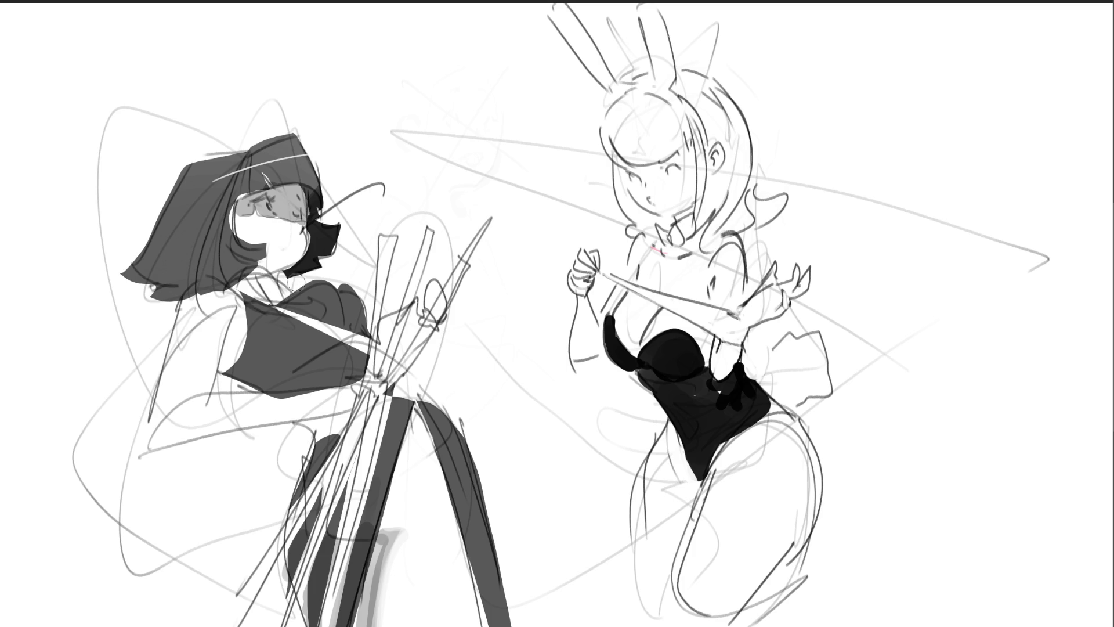
pyautogui.moveTo(295, 274)
pyautogui.mouseDown()
pyautogui.moveTo(285, 276)
pyautogui.moveTo(296, 290)
pyautogui.moveTo(323, 281)
pyautogui.moveTo(363, 295)
pyautogui.moveTo(371, 330)
pyautogui.mouseUp()
pyautogui.hotkey('ctrl', 'z')
pyautogui.moveTo(290, 299)
pyautogui.mouseDown()
pyautogui.moveTo(336, 291)
pyautogui.moveTo(371, 336)
pyautogui.mouseUp()
# Ink the band across the bundle and the edges, tips and fittings of the second and third poles.
pyautogui.moveTo(370, 372)
pyautogui.mouseDown()
pyautogui.moveTo(348, 373)
pyautogui.moveTo(387, 376)
pyautogui.moveTo(381, 235)
pyautogui.moveTo(376, 371)
pyautogui.moveTo(371, 344)
pyautogui.moveTo(392, 243)
pyautogui.mouseUp()
pyautogui.moveTo(378, 360)
pyautogui.mouseDown()
pyautogui.moveTo(423, 227)
pyautogui.moveTo(440, 234)
pyautogui.moveTo(385, 377)
pyautogui.moveTo(427, 241)
pyautogui.mouseUp()
pyautogui.moveTo(424, 313)
pyautogui.mouseDown()
pyautogui.moveTo(399, 360)
pyautogui.moveTo(425, 340)
pyautogui.mouseUp()
pyautogui.moveTo(426, 340); pyautogui.dragTo(391, 377)
pyautogui.moveTo(410, 374)
pyautogui.mouseDown()
pyautogui.moveTo(399, 384)
pyautogui.moveTo(425, 398)
pyautogui.moveTo(408, 392)
pyautogui.mouseUp()
pyautogui.moveTo(437, 317)
pyautogui.mouseDown()
pyautogui.moveTo(405, 370)
pyautogui.moveTo(397, 364)
pyautogui.mouseUp()
pyautogui.moveTo(439, 280); pyautogui.dragTo(456, 258)
pyautogui.moveTo(452, 272)
pyautogui.mouseDown()
pyautogui.moveTo(473, 248)
pyautogui.moveTo(448, 306)
pyautogui.mouseUp()
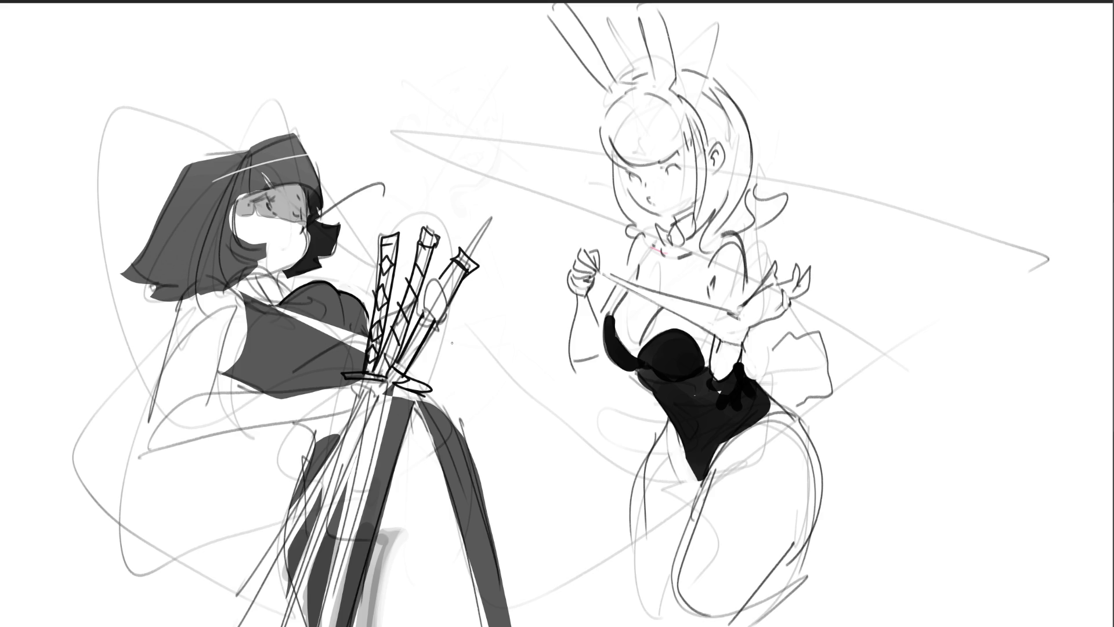
# Ink the knot and cord wrappings on the bundle, then lighten the bunny suit's lower right.
pyautogui.moveTo(343, 389)
pyautogui.mouseDown()
pyautogui.moveTo(386, 384)
pyautogui.moveTo(346, 427)
pyautogui.mouseUp()
pyautogui.moveTo(343, 425)
pyautogui.mouseDown()
pyautogui.moveTo(378, 452)
pyautogui.moveTo(368, 441)
pyautogui.mouseUp()
pyautogui.moveTo(388, 397); pyautogui.dragTo(372, 412)
pyautogui.moveTo(386, 409)
pyautogui.mouseDown()
pyautogui.moveTo(366, 449)
pyautogui.moveTo(385, 451)
pyautogui.mouseUp()
pyautogui.hotkey('ctrl', 'z')
pyautogui.hotkey('ctrl', 'z')
pyautogui.hotkey('ctrl', 'z')
pyautogui.hotkey('ctrl', 'z')
pyautogui.moveTo(377, 386)
pyautogui.mouseDown()
pyautogui.moveTo(390, 397)
pyautogui.moveTo(312, 411)
pyautogui.moveTo(338, 377)
pyautogui.mouseUp()
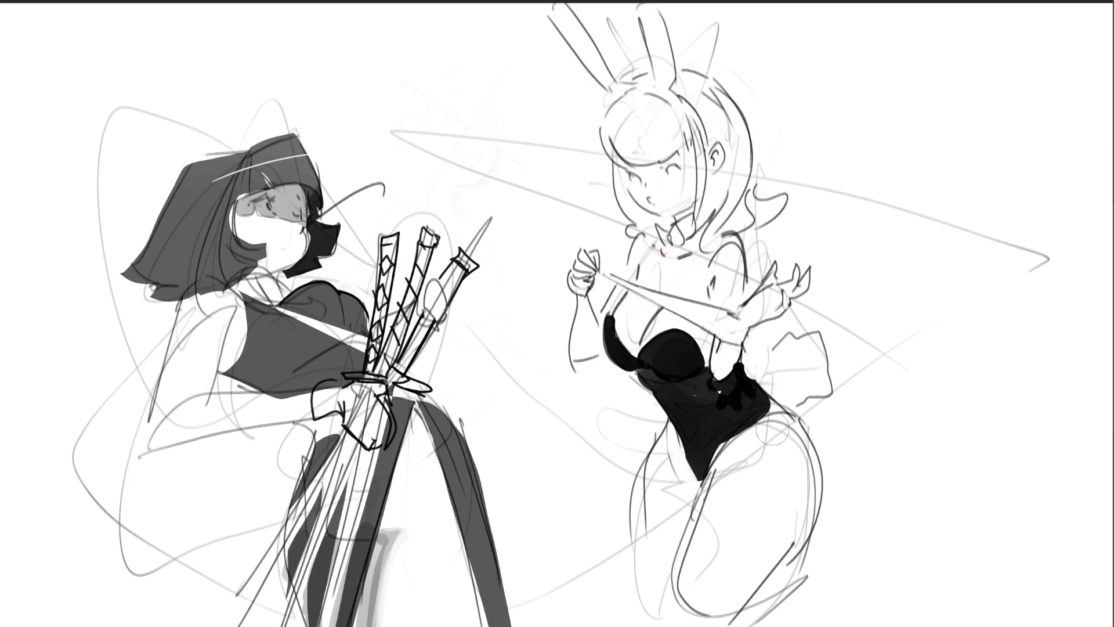
pyautogui.moveTo(771, 424)
pyautogui.mouseDown()
pyautogui.moveTo(764, 438)
pyautogui.moveTo(752, 420)
pyautogui.moveTo(764, 419)
pyautogui.moveTo(798, 487)
pyautogui.moveTo(765, 538)
pyautogui.mouseUp()
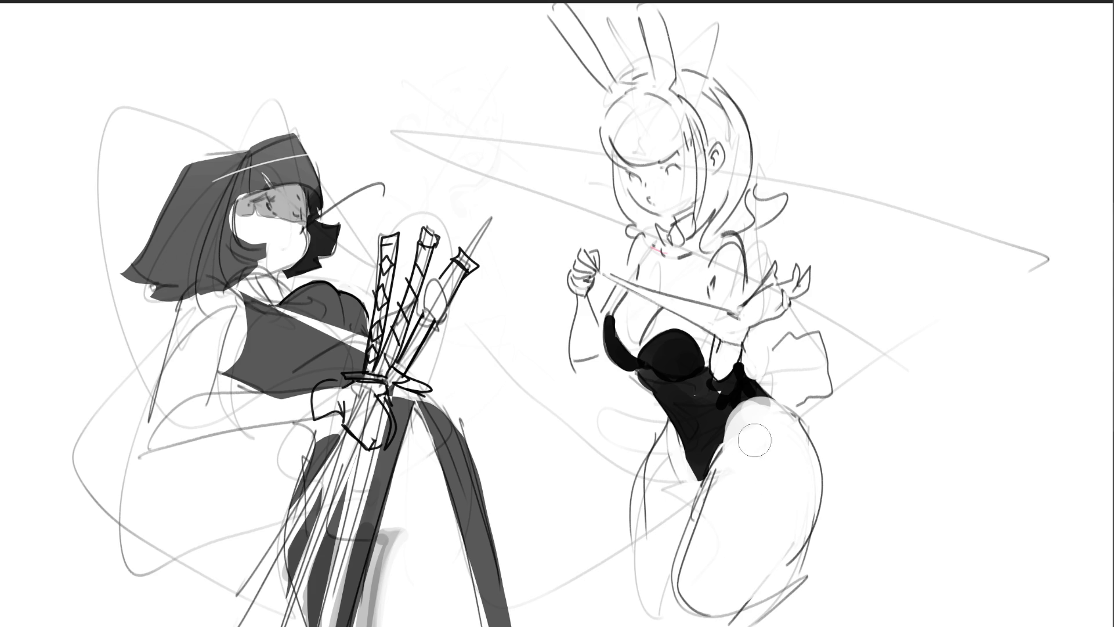
# Shade the bunny girl's thigh dark grey, undoing two misplaced strokes.
pyautogui.moveTo(744, 464); pyautogui.dragTo(717, 508)
pyautogui.moveTo(673, 464)
pyautogui.mouseDown()
pyautogui.moveTo(685, 499)
pyautogui.moveTo(656, 453)
pyautogui.moveTo(662, 568)
pyautogui.moveTo(650, 615)
pyautogui.moveTo(711, 522)
pyautogui.moveTo(687, 603)
pyautogui.moveTo(798, 516)
pyautogui.moveTo(732, 607)
pyautogui.mouseUp()
pyautogui.hotkey('ctrl', 'z')
pyautogui.moveTo(790, 499)
pyautogui.mouseDown()
pyautogui.moveTo(717, 605)
pyautogui.moveTo(740, 560)
pyautogui.mouseUp()
pyautogui.hotkey('ctrl', 'z')
pyautogui.hotkey('ctrl', 'z')
# Paint a round tail at her hip and a black bow tie at her neck.
pyautogui.moveTo(810, 409); pyautogui.dragTo(836, 530)
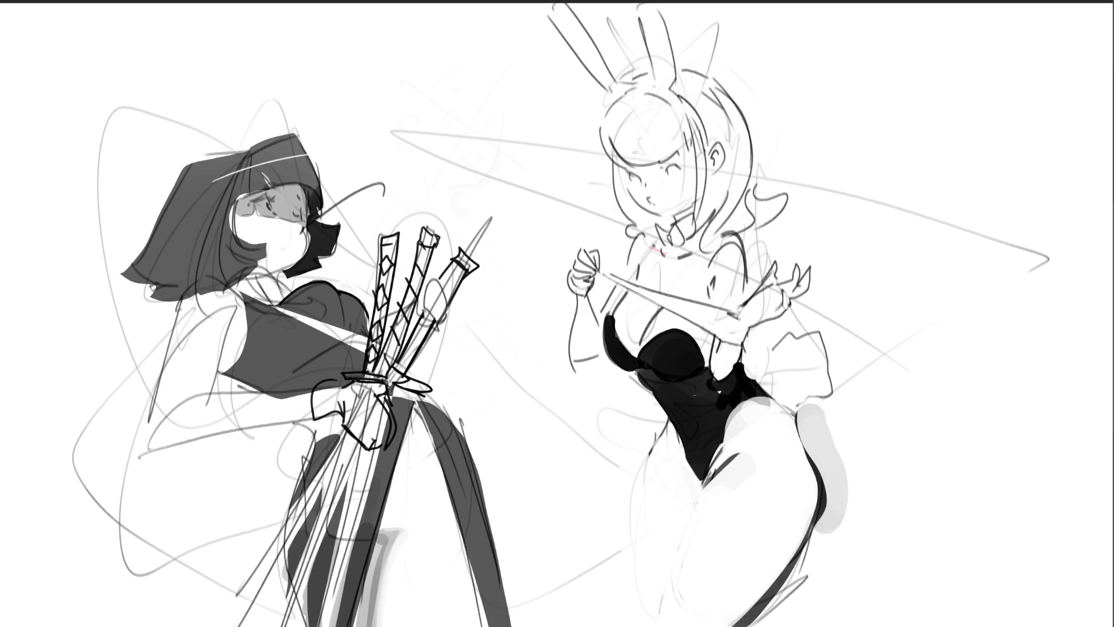
pyautogui.moveTo(653, 229)
pyautogui.mouseDown()
pyautogui.moveTo(685, 243)
pyautogui.moveTo(677, 235)
pyautogui.mouseUp()
pyautogui.hotkey('ctrl', 'z')
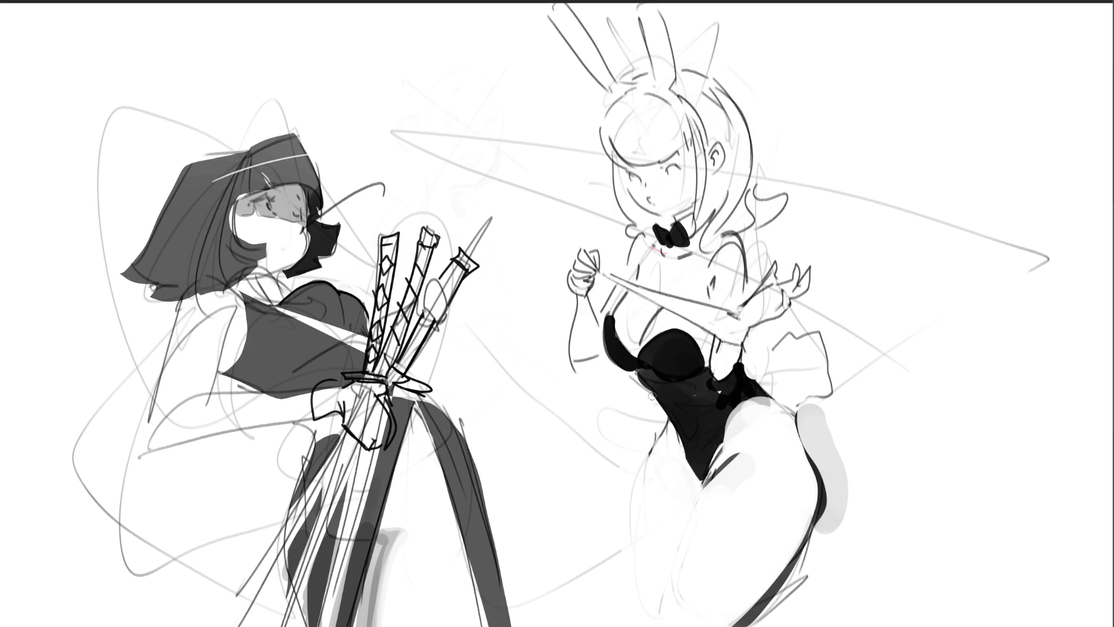
# Fill both of the bunny girl's tall ears solid black with thick strokes.
pyautogui.moveTo(547, 8)
pyautogui.mouseDown()
pyautogui.moveTo(604, 82)
pyautogui.moveTo(590, 61)
pyautogui.moveTo(610, 75)
pyautogui.mouseUp()
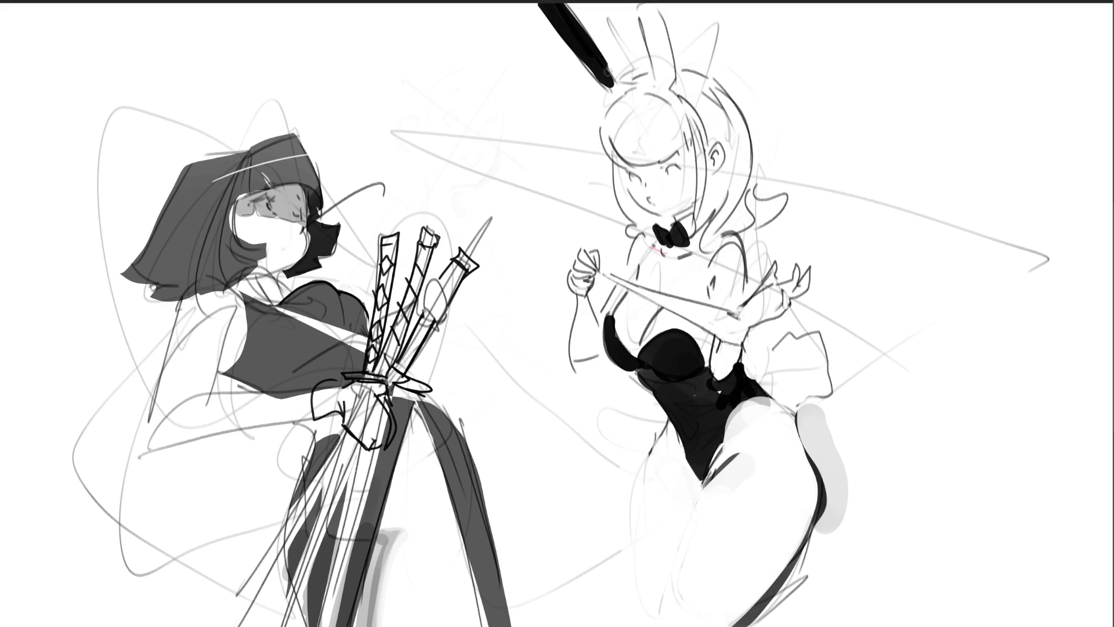
pyautogui.moveTo(637, 5)
pyautogui.mouseDown()
pyautogui.moveTo(661, 78)
pyautogui.moveTo(670, 6)
pyautogui.moveTo(667, 73)
pyautogui.mouseUp()
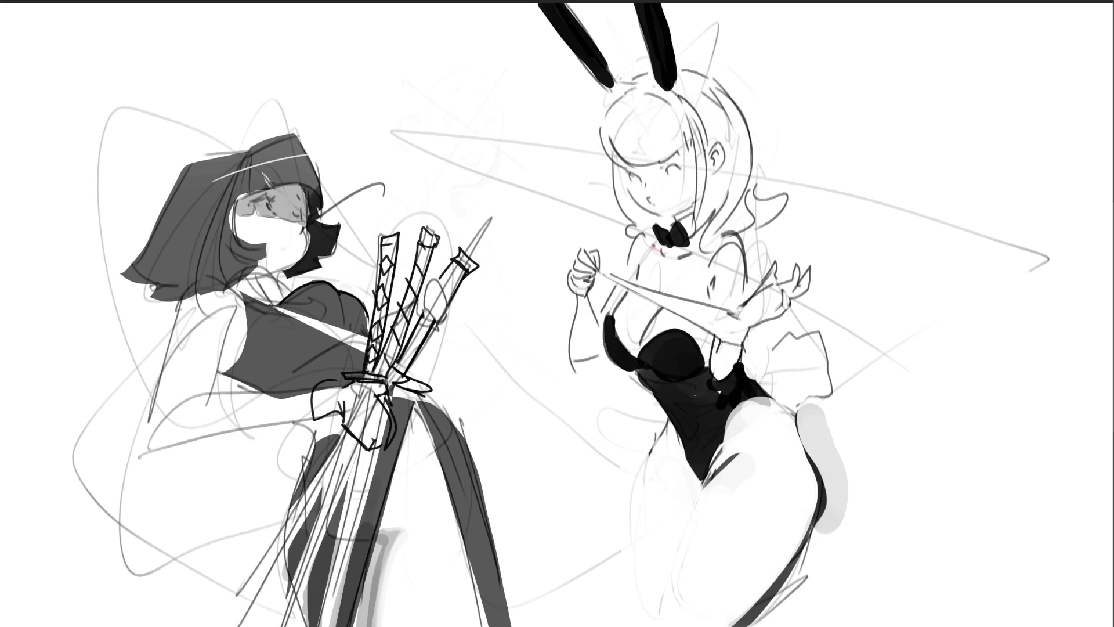
pyautogui.scroll(-5, 468, 326)
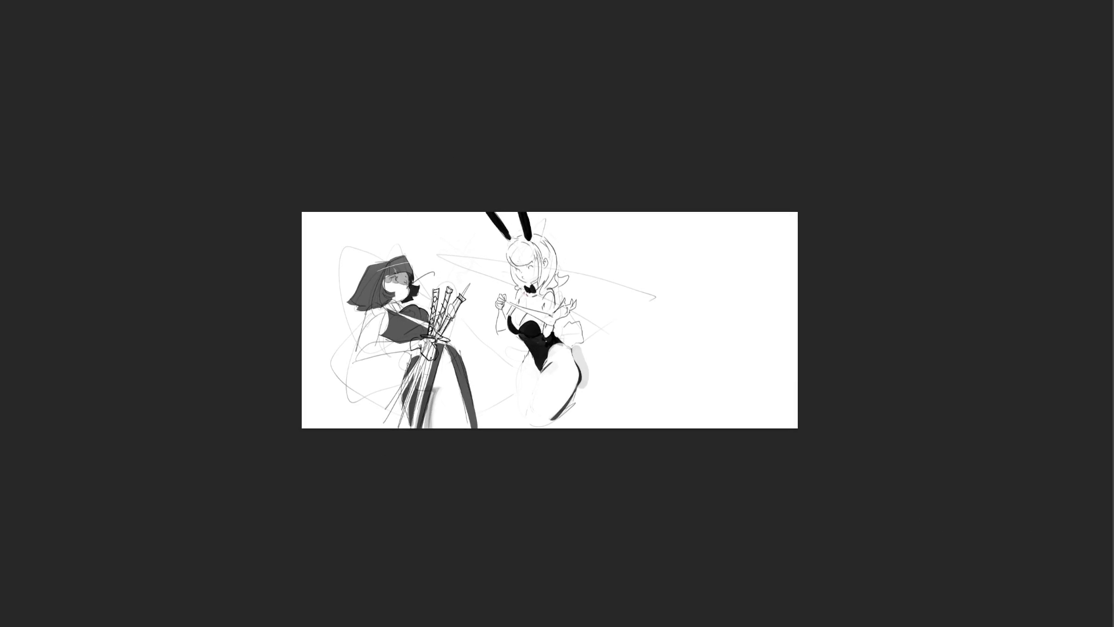
# Sketch the new figure's oval head, eye, bangs, long hair and shoulders right of the bunny girl.
pyautogui.hotkey('ctrl', '0')
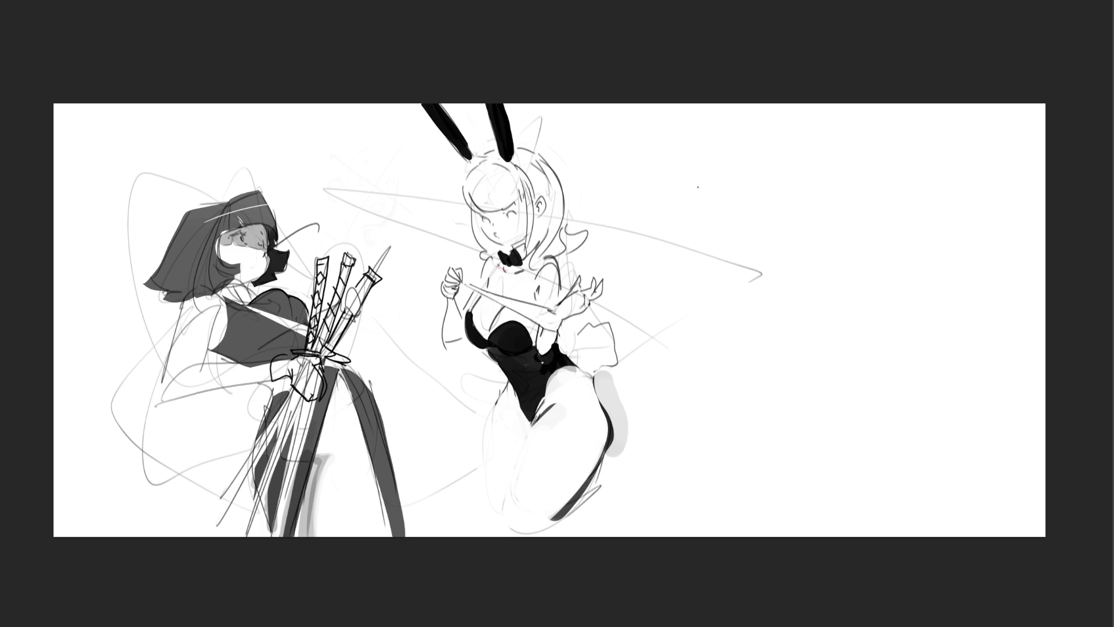
pyautogui.moveTo(707, 174); pyautogui.dragTo(713, 205)
pyautogui.moveTo(703, 164)
pyautogui.mouseDown()
pyautogui.moveTo(757, 172)
pyautogui.moveTo(713, 210)
pyautogui.moveTo(742, 226)
pyautogui.mouseUp()
pyautogui.moveTo(744, 180); pyautogui.dragTo(771, 190)
pyautogui.moveTo(696, 160); pyautogui.dragTo(699, 178)
pyautogui.moveTo(705, 139)
pyautogui.mouseDown()
pyautogui.moveTo(709, 167)
pyautogui.moveTo(731, 152)
pyautogui.mouseUp()
pyautogui.moveTo(746, 164); pyautogui.dragTo(749, 148)
pyautogui.moveTo(772, 187); pyautogui.dragTo(767, 216)
pyautogui.moveTo(730, 134)
pyautogui.mouseDown()
pyautogui.moveTo(745, 130)
pyautogui.moveTo(770, 163)
pyautogui.mouseUp()
pyautogui.moveTo(772, 169); pyautogui.dragTo(762, 239)
pyautogui.moveTo(701, 209)
pyautogui.mouseDown()
pyautogui.moveTo(730, 241)
pyautogui.moveTo(766, 251)
pyautogui.mouseUp()
pyautogui.moveTo(777, 175)
pyautogui.mouseDown()
pyautogui.moveTo(774, 268)
pyautogui.moveTo(723, 264)
pyautogui.moveTo(774, 292)
pyautogui.mouseUp()
# Sketch the new figure's chest, rounded body, and both arms and hands.
pyautogui.moveTo(716, 267)
pyautogui.mouseDown()
pyautogui.moveTo(685, 307)
pyautogui.moveTo(713, 321)
pyautogui.mouseUp()
pyautogui.moveTo(715, 316)
pyautogui.mouseDown()
pyautogui.moveTo(731, 285)
pyautogui.moveTo(765, 333)
pyautogui.mouseUp()
pyautogui.moveTo(723, 328); pyautogui.dragTo(765, 336)
pyautogui.moveTo(717, 276); pyautogui.dragTo(737, 261)
pyautogui.moveTo(662, 234)
pyautogui.mouseDown()
pyautogui.moveTo(667, 260)
pyautogui.moveTo(680, 257)
pyautogui.moveTo(631, 290)
pyautogui.moveTo(662, 310)
pyautogui.mouseUp()
pyautogui.moveTo(679, 251); pyautogui.dragTo(714, 238)
pyautogui.moveTo(805, 287)
pyautogui.mouseDown()
pyautogui.moveTo(825, 274)
pyautogui.moveTo(828, 301)
pyautogui.mouseUp()
pyautogui.moveTo(783, 246); pyautogui.dragTo(802, 280)
pyautogui.moveTo(795, 287)
pyautogui.mouseDown()
pyautogui.moveTo(811, 306)
pyautogui.moveTo(777, 340)
pyautogui.mouseUp()
pyautogui.moveTo(699, 330)
pyautogui.mouseDown()
pyautogui.moveTo(757, 347)
pyautogui.moveTo(742, 386)
pyautogui.mouseUp()
# Sketch the torso, waist, hips and legs, add bunny ears, then fade the lines.
pyautogui.moveTo(768, 340); pyautogui.dragTo(756, 416)
pyautogui.moveTo(694, 331)
pyautogui.mouseDown()
pyautogui.moveTo(685, 368)
pyautogui.moveTo(686, 357)
pyautogui.moveTo(764, 372)
pyautogui.mouseUp()
pyautogui.moveTo(776, 335); pyautogui.dragTo(795, 383)
pyautogui.moveTo(685, 369); pyautogui.dragTo(731, 435)
pyautogui.moveTo(773, 390)
pyautogui.mouseDown()
pyautogui.moveTo(752, 440)
pyautogui.moveTo(808, 401)
pyautogui.moveTo(811, 537)
pyautogui.mouseUp()
pyautogui.moveTo(768, 436); pyautogui.dragTo(748, 529)
pyautogui.moveTo(715, 440)
pyautogui.mouseDown()
pyautogui.moveTo(739, 477)
pyautogui.moveTo(740, 516)
pyautogui.mouseUp()
pyautogui.moveTo(683, 361); pyautogui.dragTo(678, 479)
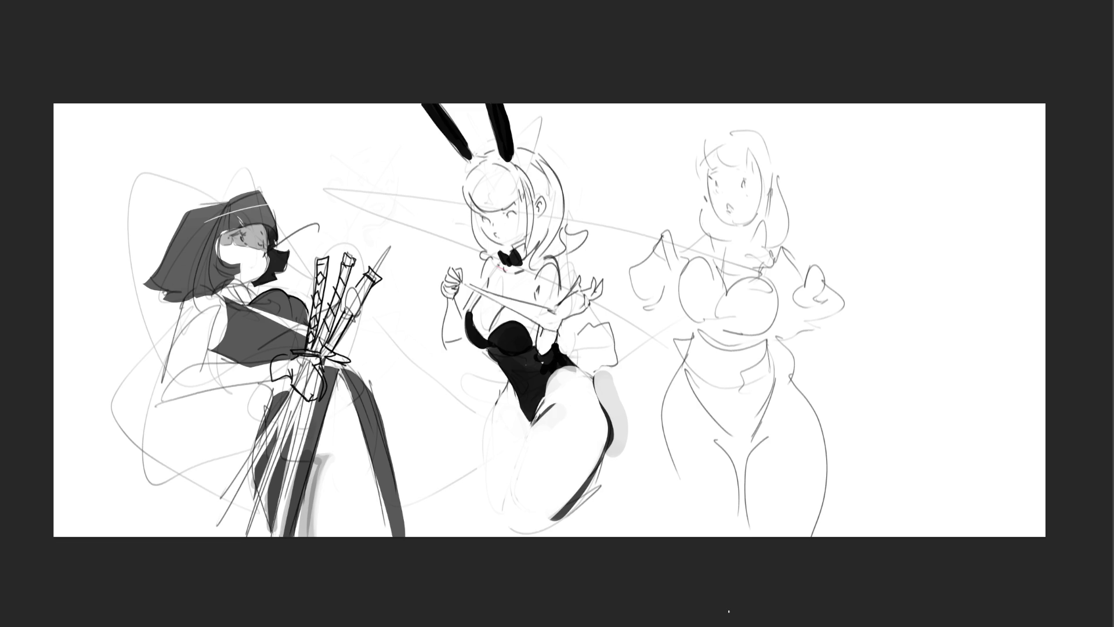
pyautogui.moveTo(707, 104)
pyautogui.mouseDown()
pyautogui.moveTo(719, 130)
pyautogui.moveTo(767, 132)
pyautogui.mouseUp()
pyautogui.moveTo(768, 89)
pyautogui.mouseDown()
pyautogui.moveTo(746, 75)
pyautogui.moveTo(690, 256)
pyautogui.moveTo(759, 286)
pyautogui.moveTo(704, 423)
pyautogui.mouseUp()
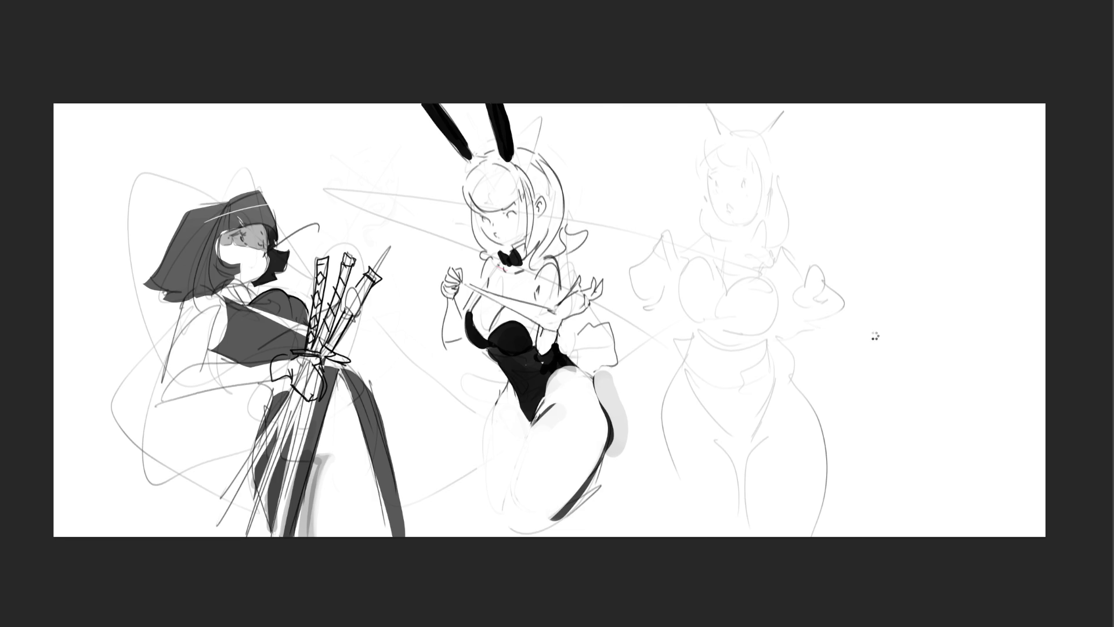
# Mirror the canvas horizontally and enlarge the view to fill the screen.
pyautogui.press('m')
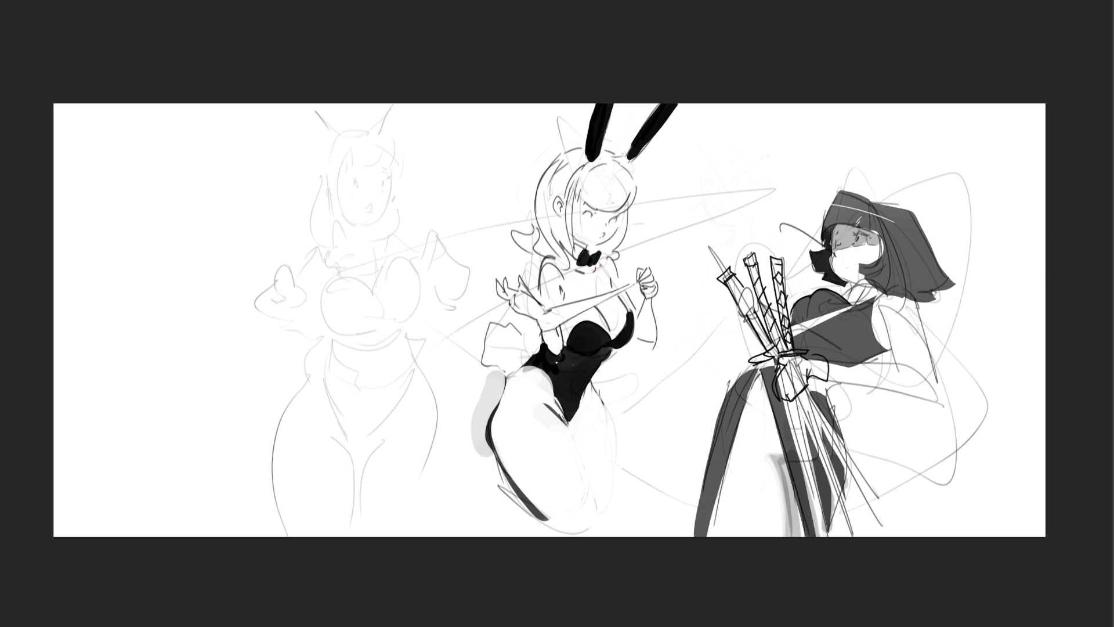
pyautogui.press('+')
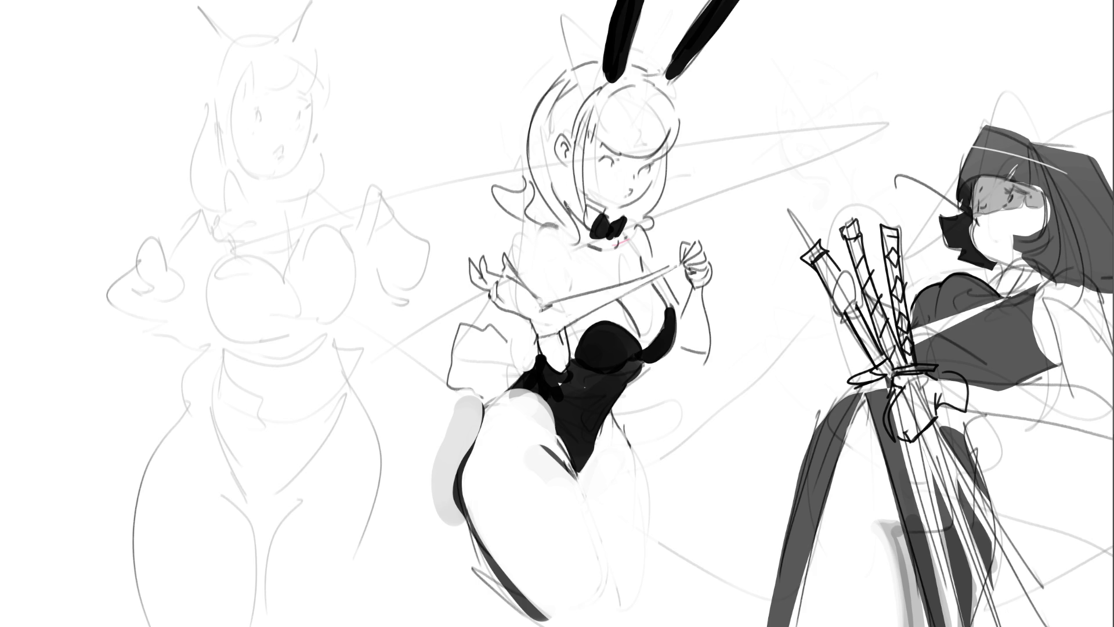
# Ink dark lines along the bunny girl's shoulder, bodysuit strap and waist, and right cheek.
pyautogui.moveTo(548, 228)
pyautogui.mouseDown()
pyautogui.moveTo(532, 280)
pyautogui.moveTo(566, 278)
pyautogui.moveTo(583, 358)
pyautogui.moveTo(560, 387)
pyautogui.moveTo(591, 392)
pyautogui.mouseUp()
pyautogui.moveTo(575, 326); pyautogui.dragTo(579, 340)
pyautogui.moveTo(579, 369); pyautogui.dragTo(588, 383)
pyautogui.moveTo(571, 331)
pyautogui.mouseDown()
pyautogui.moveTo(561, 377)
pyautogui.moveTo(580, 378)
pyautogui.mouseUp()
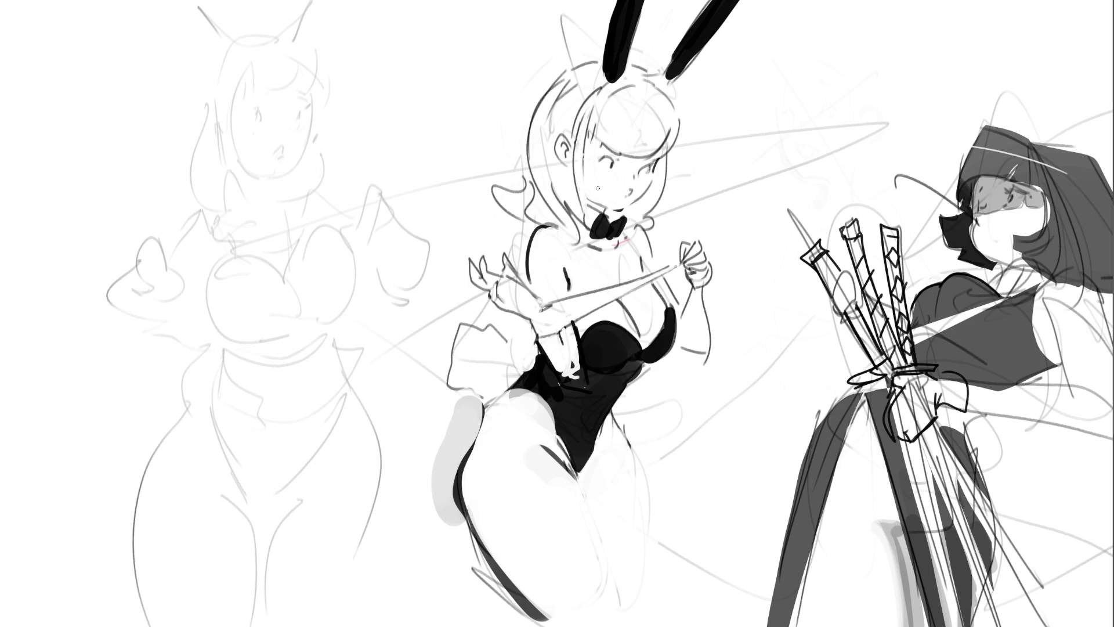
pyautogui.moveTo(676, 139)
pyautogui.mouseDown()
pyautogui.moveTo(660, 155)
pyautogui.moveTo(681, 123)
pyautogui.mouseUp()
# Ink the left figure's mouth, stubble marks, left eye and jawline, undoing stray strokes.
pyautogui.moveTo(251, 64)
pyautogui.mouseDown()
pyautogui.moveTo(255, 92)
pyautogui.moveTo(282, 41)
pyautogui.moveTo(321, 91)
pyautogui.moveTo(275, 93)
pyautogui.moveTo(317, 89)
pyautogui.mouseUp()
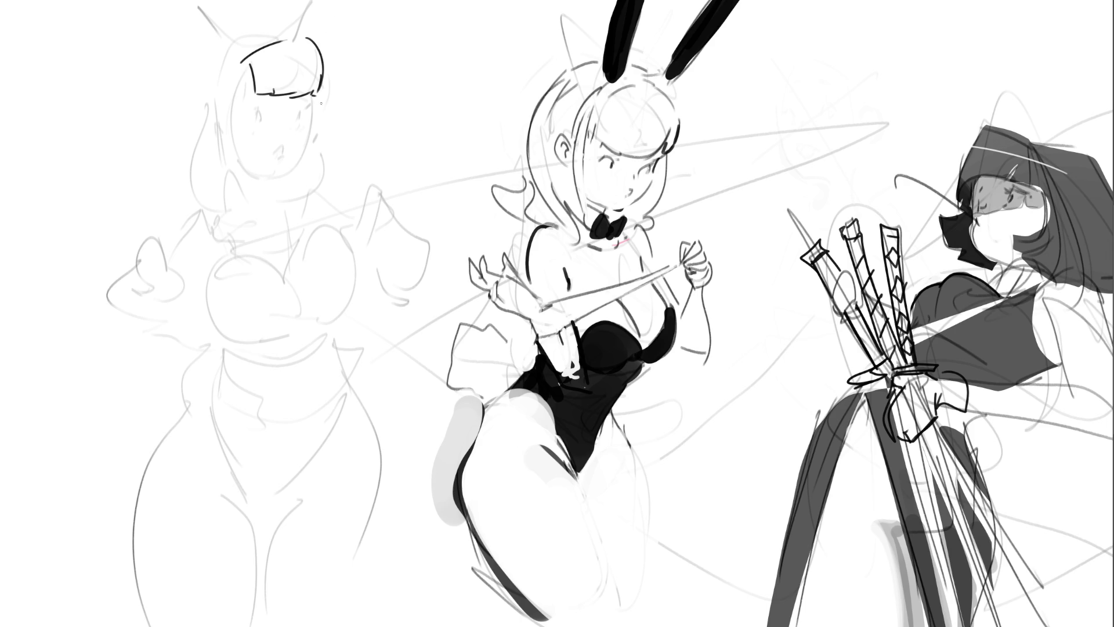
pyautogui.hotkey('ctrl', 'z')
pyautogui.hotkey('ctrl', 'z')
pyautogui.hotkey('ctrl', 'z')
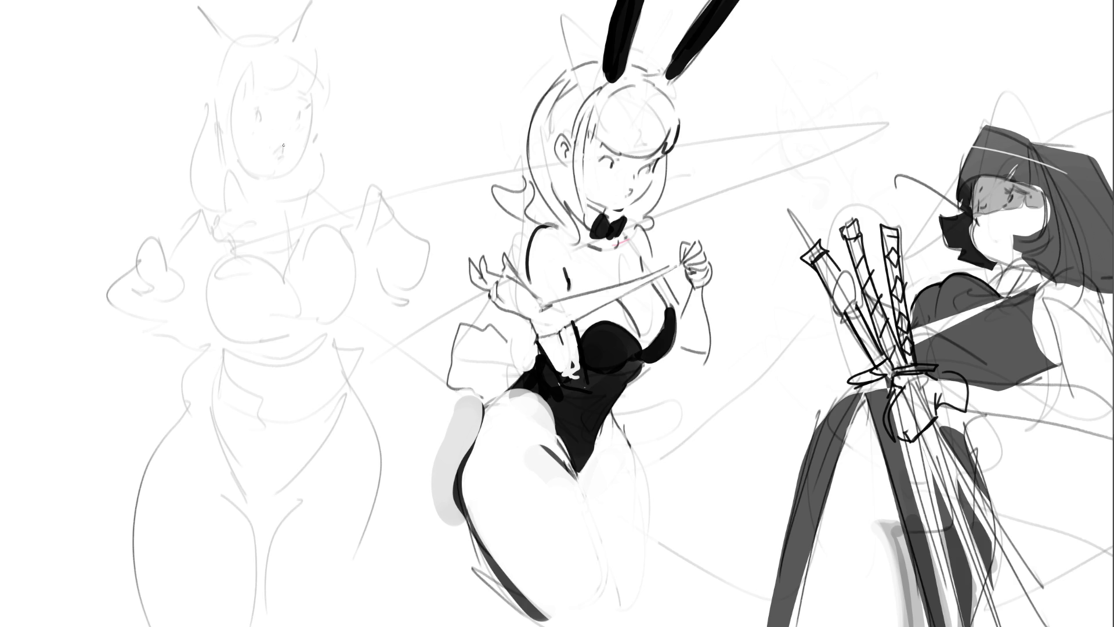
pyautogui.moveTo(271, 148); pyautogui.dragTo(285, 154)
pyautogui.moveTo(277, 164); pyautogui.dragTo(282, 170)
pyautogui.moveTo(290, 139); pyautogui.dragTo(291, 147)
pyautogui.moveTo(259, 110); pyautogui.dragTo(289, 110)
pyautogui.moveTo(310, 107)
pyautogui.mouseDown()
pyautogui.moveTo(302, 161)
pyautogui.moveTo(265, 183)
pyautogui.moveTo(280, 198)
pyautogui.mouseUp()
pyautogui.hotkey('ctrl', 'z')
# Lighten the chin and cheek lines and paint hoop earrings on both sides of the face.
pyautogui.moveTo(256, 188); pyautogui.dragTo(310, 180)
pyautogui.moveTo(325, 112); pyautogui.dragTo(312, 116)
pyautogui.moveTo(223, 137)
pyautogui.mouseDown()
pyautogui.moveTo(212, 123)
pyautogui.moveTo(216, 149)
pyautogui.moveTo(229, 125)
pyautogui.moveTo(234, 141)
pyautogui.mouseUp()
pyautogui.hotkey('ctrl', 'z')
pyautogui.moveTo(317, 115); pyautogui.dragTo(321, 139)
pyautogui.hotkey('ctrl', 'z')
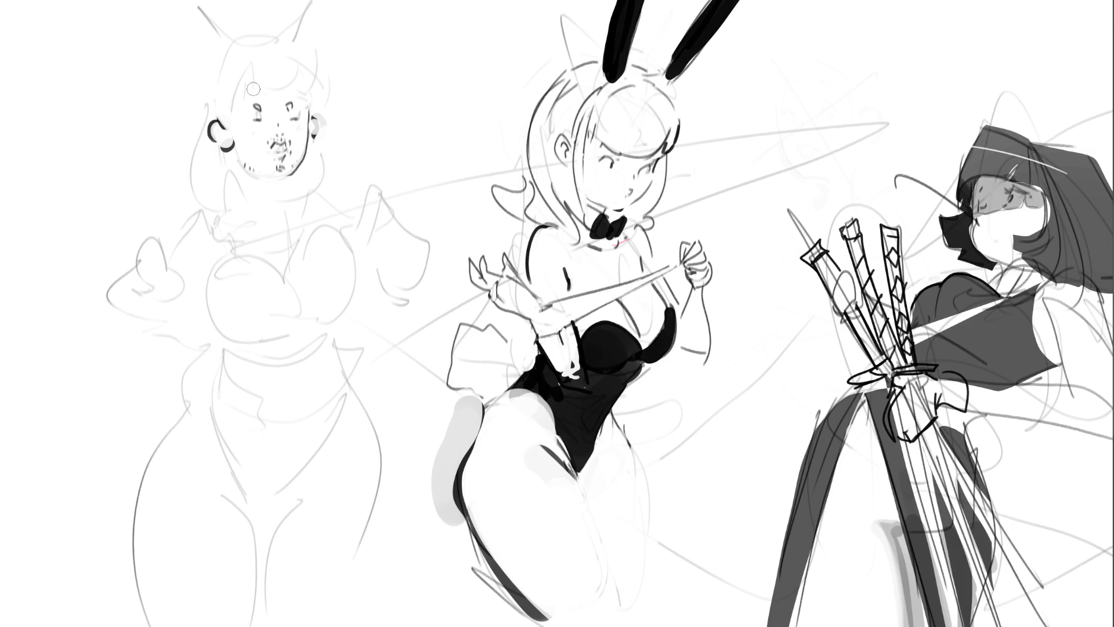
# Ink the face's left side, both bunny ears with the headband, and the left earring.
pyautogui.moveTo(236, 87)
pyautogui.mouseDown()
pyautogui.moveTo(233, 114)
pyautogui.moveTo(268, 62)
pyautogui.moveTo(307, 106)
pyautogui.mouseUp()
pyautogui.moveTo(227, 74); pyautogui.dragTo(224, 117)
pyautogui.moveTo(235, 66); pyautogui.dragTo(228, 114)
pyautogui.moveTo(233, 62)
pyautogui.mouseDown()
pyautogui.moveTo(257, 53)
pyautogui.moveTo(232, 0)
pyautogui.moveTo(249, 0)
pyautogui.mouseUp()
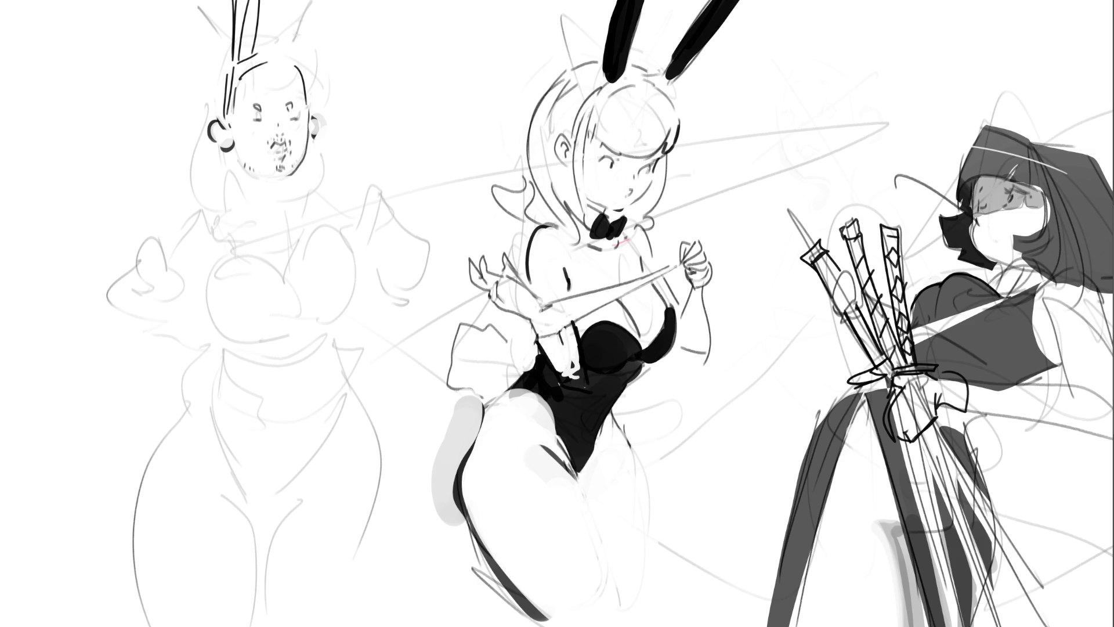
pyautogui.moveTo(269, 51)
pyautogui.mouseDown()
pyautogui.moveTo(288, 44)
pyautogui.moveTo(292, 0)
pyautogui.moveTo(306, 54)
pyautogui.mouseUp()
pyautogui.moveTo(290, 51); pyautogui.dragTo(307, 62)
pyautogui.moveTo(306, 0)
pyautogui.mouseDown()
pyautogui.moveTo(288, 49)
pyautogui.moveTo(304, 61)
pyautogui.moveTo(300, 76)
pyautogui.mouseUp()
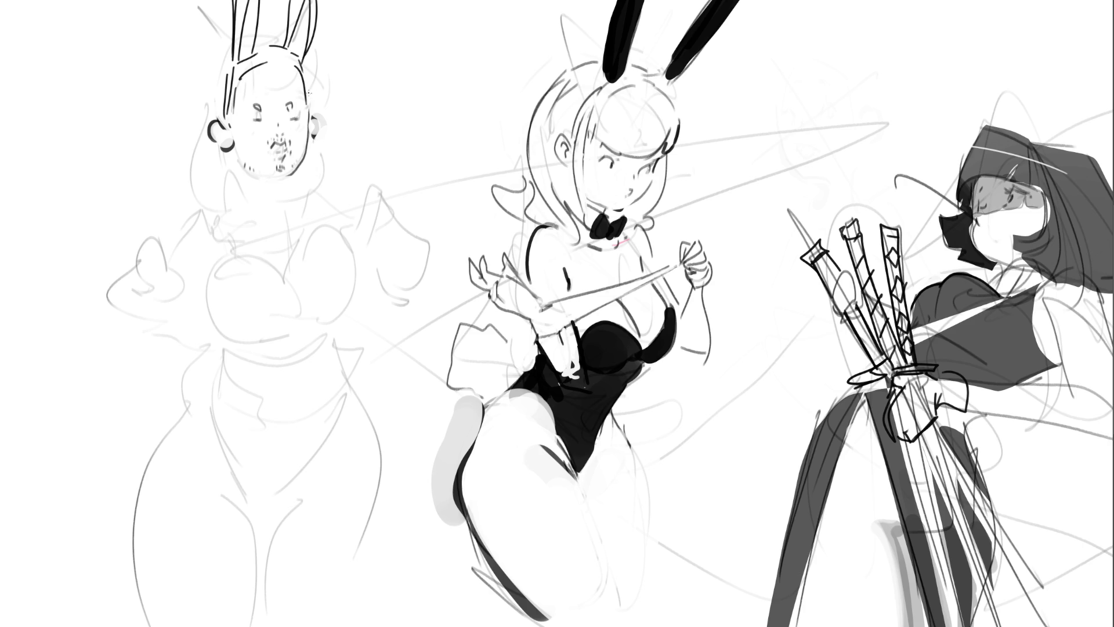
pyautogui.moveTo(223, 125); pyautogui.dragTo(209, 135)
pyautogui.moveTo(219, 125); pyautogui.dragTo(224, 143)
# Ink both sides of the neck, the right shoulder and the collarbone lines.
pyautogui.moveTo(299, 172); pyautogui.dragTo(293, 202)
pyautogui.moveTo(229, 173)
pyautogui.mouseDown()
pyautogui.moveTo(220, 192)
pyautogui.moveTo(185, 203)
pyautogui.mouseUp()
pyautogui.moveTo(308, 187); pyautogui.dragTo(329, 197)
pyautogui.moveTo(227, 212)
pyautogui.mouseDown()
pyautogui.moveTo(273, 222)
pyautogui.moveTo(320, 210)
pyautogui.moveTo(348, 264)
pyautogui.moveTo(336, 262)
pyautogui.mouseUp()
# Outline the left figure's chest on both sides and extend the breast line downward.
pyautogui.moveTo(347, 259); pyautogui.dragTo(353, 303)
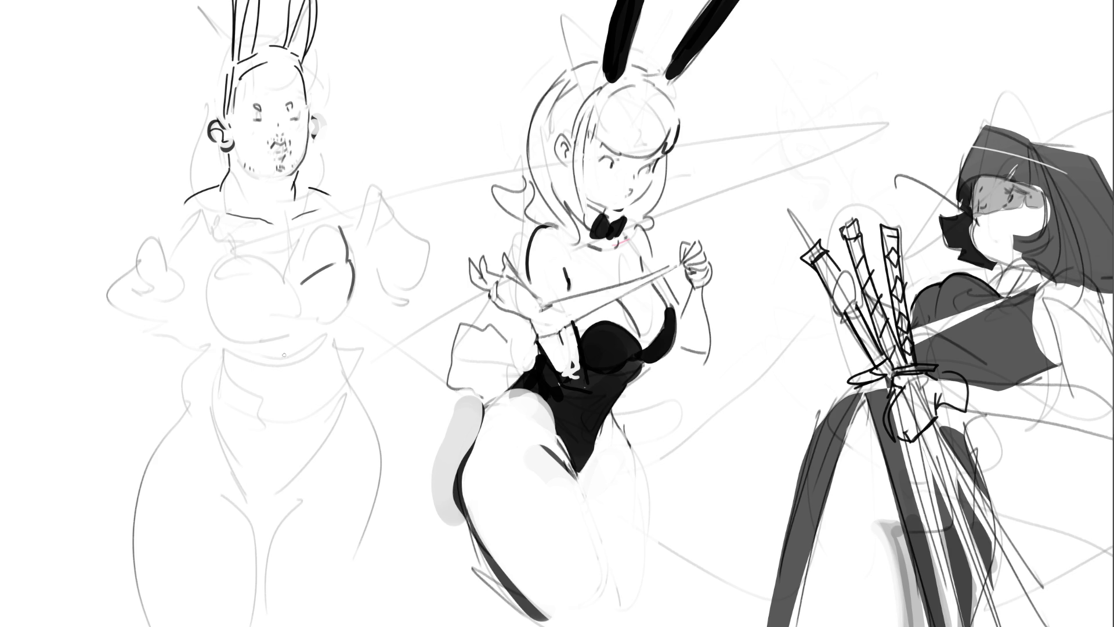
pyautogui.moveTo(218, 282); pyautogui.dragTo(279, 286)
pyautogui.moveTo(213, 299); pyautogui.dragTo(250, 328)
pyautogui.moveTo(201, 255); pyautogui.dragTo(211, 288)
pyautogui.moveTo(247, 326)
pyautogui.mouseDown()
pyautogui.moveTo(258, 329)
pyautogui.moveTo(209, 362)
pyautogui.mouseUp()
pyautogui.moveTo(347, 304)
pyautogui.mouseDown()
pyautogui.moveTo(335, 319)
pyautogui.moveTo(352, 324)
pyautogui.moveTo(391, 451)
pyautogui.moveTo(303, 537)
pyautogui.mouseUp()
# Ink the hips, inner thighs, legs and leotard lines, redoing two misplaced inner-thigh strokes.
pyautogui.moveTo(196, 463); pyautogui.dragTo(262, 528)
pyautogui.moveTo(187, 358)
pyautogui.mouseDown()
pyautogui.moveTo(171, 440)
pyautogui.moveTo(145, 476)
pyautogui.moveTo(154, 626)
pyautogui.mouseUp()
pyautogui.moveTo(277, 543); pyautogui.dragTo(274, 625)
pyautogui.hotkey('ctrl', 'z')
pyautogui.moveTo(265, 525)
pyautogui.mouseDown()
pyautogui.moveTo(297, 585)
pyautogui.moveTo(300, 626)
pyautogui.mouseUp()
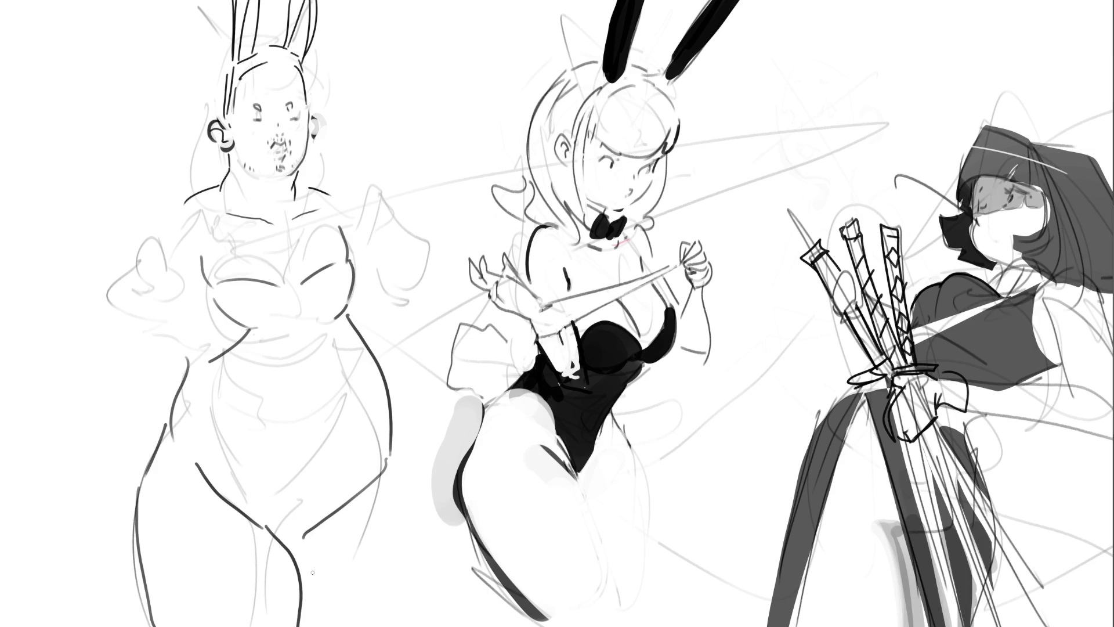
pyautogui.moveTo(319, 527)
pyautogui.mouseDown()
pyautogui.moveTo(285, 560)
pyautogui.moveTo(303, 534)
pyautogui.moveTo(294, 555)
pyautogui.mouseUp()
pyautogui.hotkey('ctrl', 'z')
pyautogui.moveTo(391, 462); pyautogui.dragTo(386, 625)
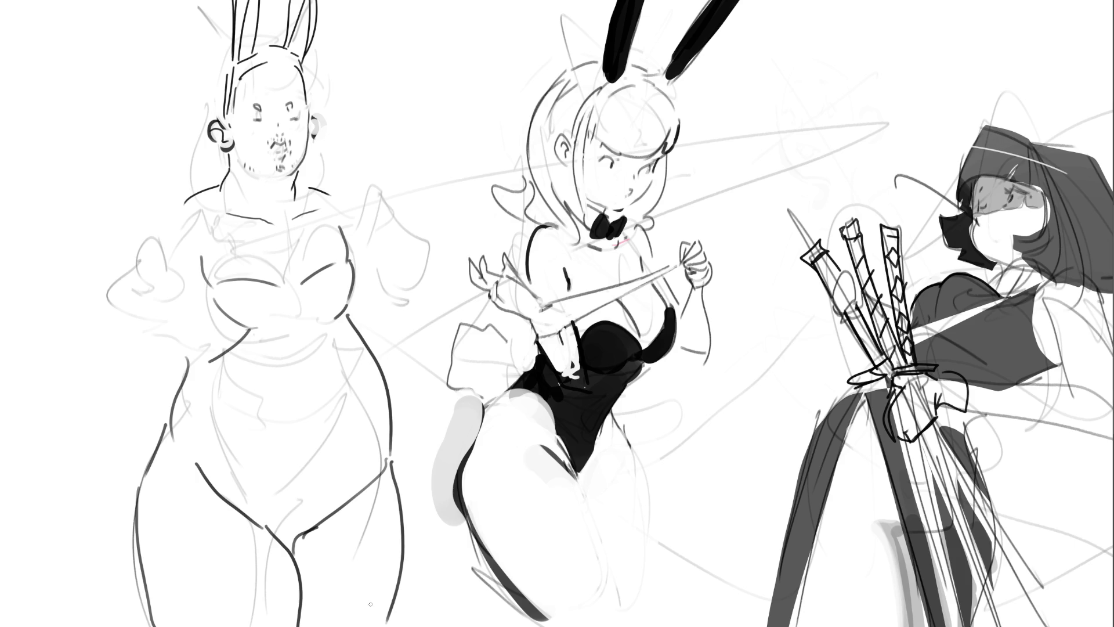
pyautogui.moveTo(213, 463); pyautogui.dragTo(256, 526)
pyautogui.moveTo(182, 407); pyautogui.dragTo(239, 485)
pyautogui.moveTo(389, 430); pyautogui.dragTo(343, 502)
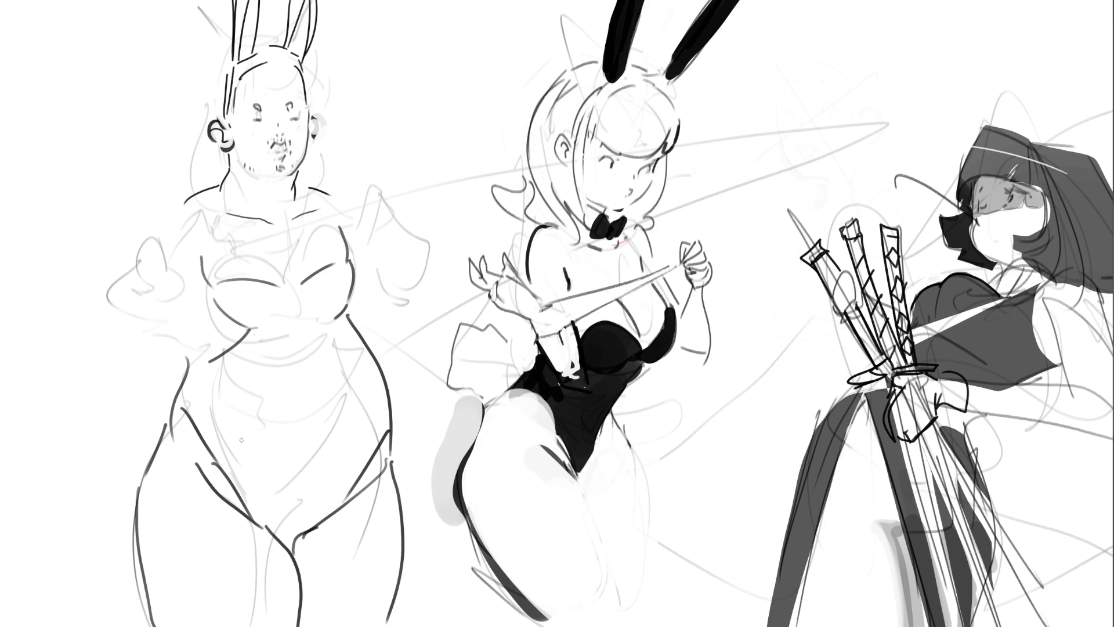
# Ink the arm with its hand resting on the hip and a stick held in the raised hand.
pyautogui.moveTo(181, 200); pyautogui.dragTo(106, 272)
pyautogui.moveTo(190, 266); pyautogui.dragTo(149, 311)
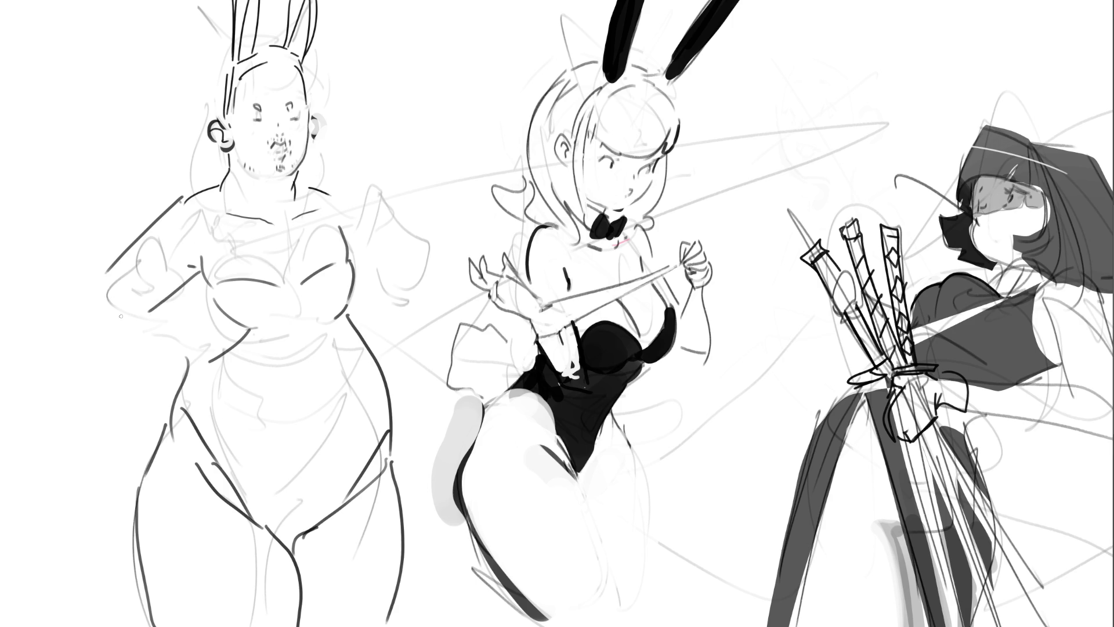
pyautogui.moveTo(102, 282)
pyautogui.mouseDown()
pyautogui.moveTo(90, 319)
pyautogui.moveTo(134, 392)
pyautogui.mouseUp()
pyautogui.moveTo(145, 308)
pyautogui.mouseDown()
pyautogui.moveTo(164, 393)
pyautogui.moveTo(154, 376)
pyautogui.moveTo(132, 426)
pyautogui.moveTo(159, 423)
pyautogui.moveTo(145, 457)
pyautogui.mouseUp()
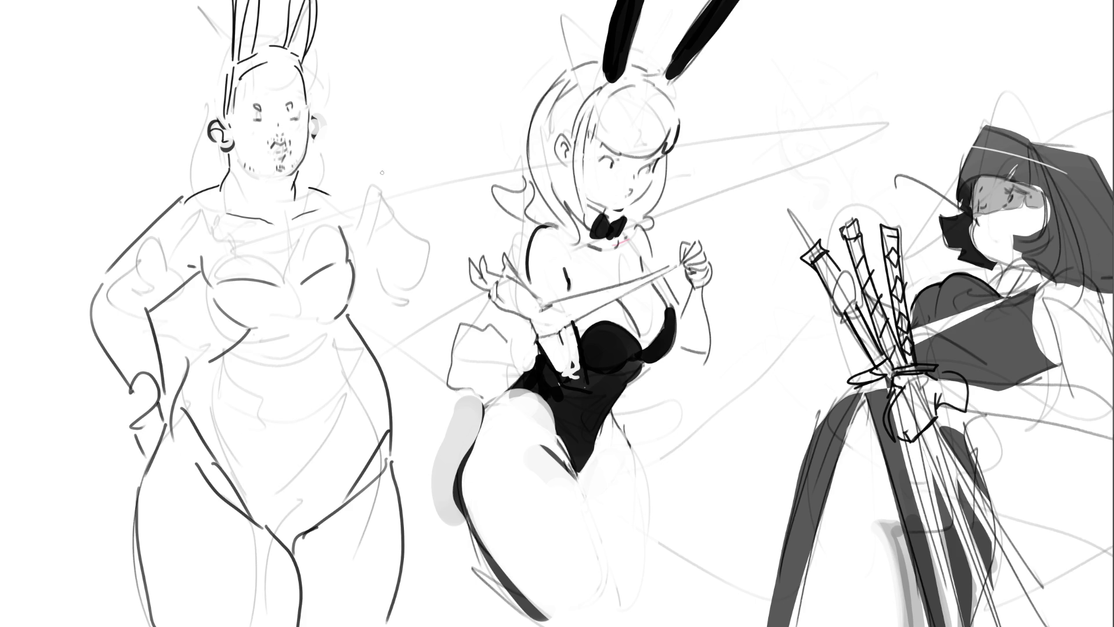
pyautogui.moveTo(355, 150)
pyautogui.mouseDown()
pyautogui.moveTo(381, 209)
pyautogui.moveTo(403, 195)
pyautogui.moveTo(396, 214)
pyautogui.moveTo(410, 221)
pyautogui.mouseUp()
# Draw fingers gripping the stick, a cuff on the raised wrist, and the forearm outline.
pyautogui.moveTo(413, 212); pyautogui.dragTo(415, 224)
pyautogui.moveTo(371, 192)
pyautogui.mouseDown()
pyautogui.moveTo(350, 226)
pyautogui.moveTo(410, 234)
pyautogui.moveTo(374, 255)
pyautogui.moveTo(401, 268)
pyautogui.mouseUp()
pyautogui.moveTo(408, 231)
pyautogui.mouseDown()
pyautogui.moveTo(417, 263)
pyautogui.moveTo(380, 288)
pyautogui.moveTo(419, 295)
pyautogui.moveTo(391, 301)
pyautogui.moveTo(373, 286)
pyautogui.mouseUp()
pyautogui.moveTo(329, 189); pyautogui.dragTo(361, 206)
pyautogui.moveTo(421, 236); pyautogui.dragTo(427, 257)
# Hatch the left forearm with short strokes and start the hairline across the forehead.
pyautogui.moveTo(125, 354); pyautogui.dragTo(117, 371)
pyautogui.moveTo(114, 334)
pyautogui.mouseDown()
pyautogui.moveTo(101, 352)
pyautogui.moveTo(113, 335)
pyautogui.mouseUp()
pyautogui.moveTo(93, 321); pyautogui.dragTo(116, 311)
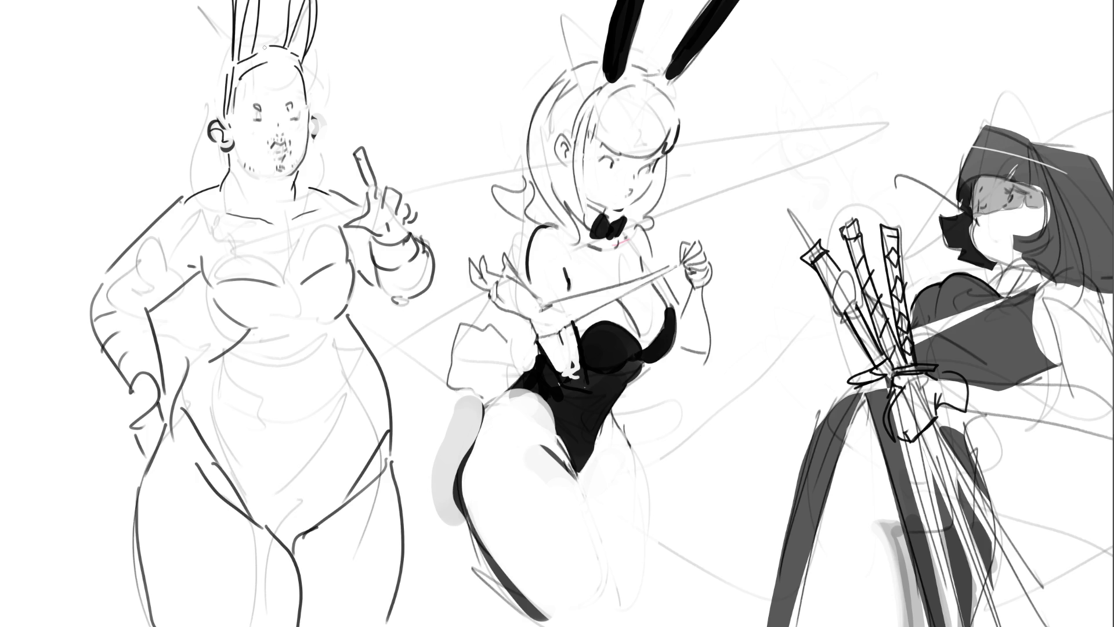
pyautogui.moveTo(239, 76)
pyautogui.mouseDown()
pyautogui.moveTo(238, 91)
pyautogui.moveTo(272, 96)
pyautogui.moveTo(307, 73)
pyautogui.moveTo(299, 58)
pyautogui.moveTo(232, 83)
pyautogui.mouseUp()
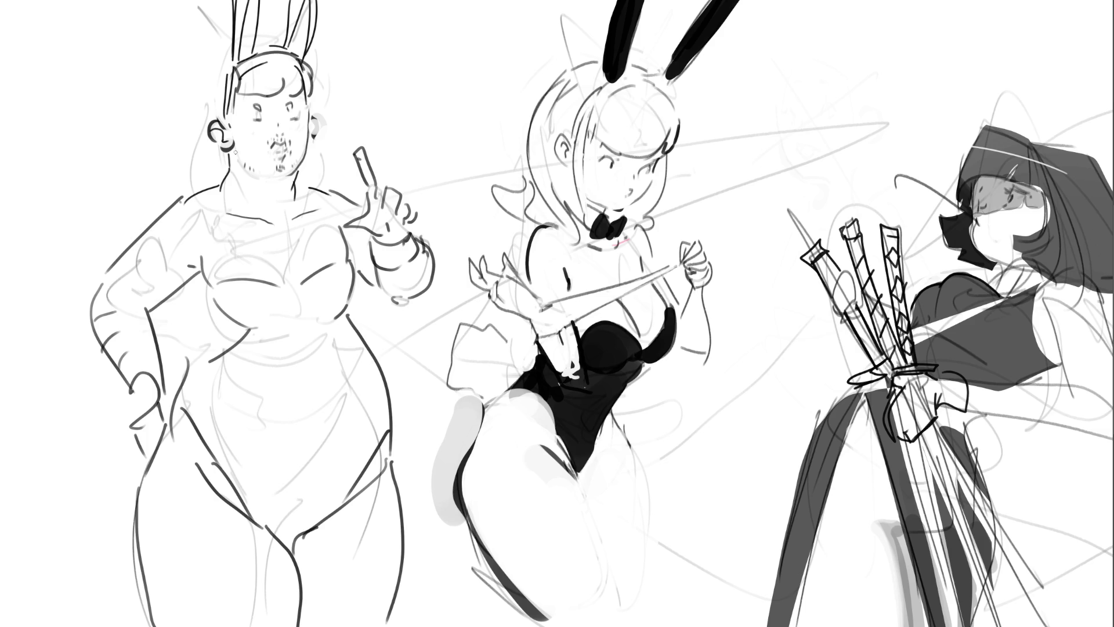
# Ink the side hair and the hair buns on both sides of the head.
pyautogui.moveTo(199, 142)
pyautogui.mouseDown()
pyautogui.moveTo(195, 184)
pyautogui.moveTo(219, 180)
pyautogui.mouseUp()
pyautogui.moveTo(205, 77); pyautogui.dragTo(197, 134)
pyautogui.moveTo(200, 82); pyautogui.dragTo(222, 53)
pyautogui.moveTo(318, 142); pyautogui.dragTo(312, 182)
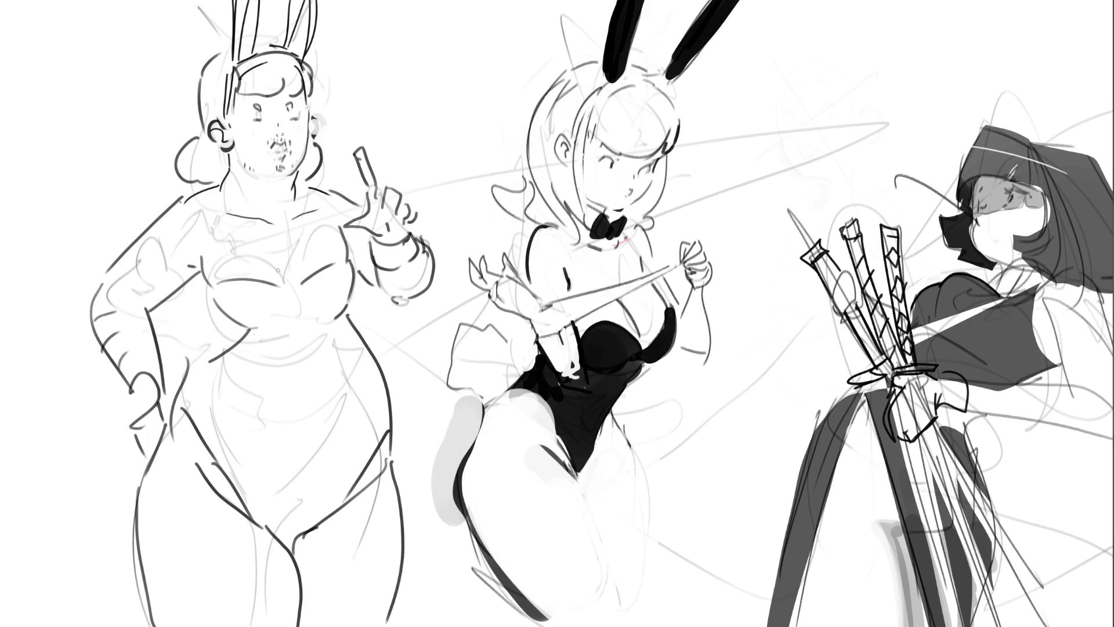
# Ink the waist lines on the left and right sides, redoing one stroke.
pyautogui.moveTo(197, 351); pyautogui.dragTo(208, 312)
pyautogui.hotkey('ctrl', 'z')
pyautogui.moveTo(362, 274); pyautogui.dragTo(349, 314)
# Re-ink the held stick boldly and sketch a fan, undoing the first top edge.
pyautogui.moveTo(354, 153)
pyautogui.mouseDown()
pyautogui.moveTo(362, 146)
pyautogui.moveTo(373, 186)
pyautogui.mouseUp()
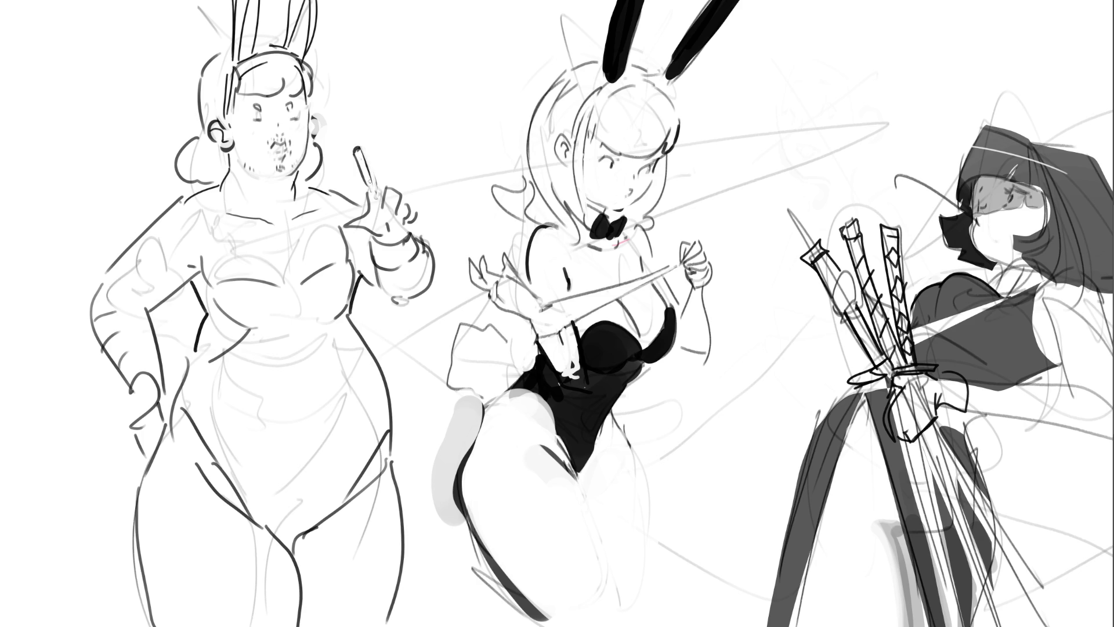
pyautogui.moveTo(377, 146)
pyautogui.mouseDown()
pyautogui.moveTo(381, 189)
pyautogui.moveTo(367, 187)
pyautogui.moveTo(370, 150)
pyautogui.moveTo(380, 186)
pyautogui.mouseUp()
pyautogui.moveTo(361, 143)
pyautogui.mouseDown()
pyautogui.moveTo(360, 183)
pyautogui.moveTo(386, 192)
pyautogui.mouseUp()
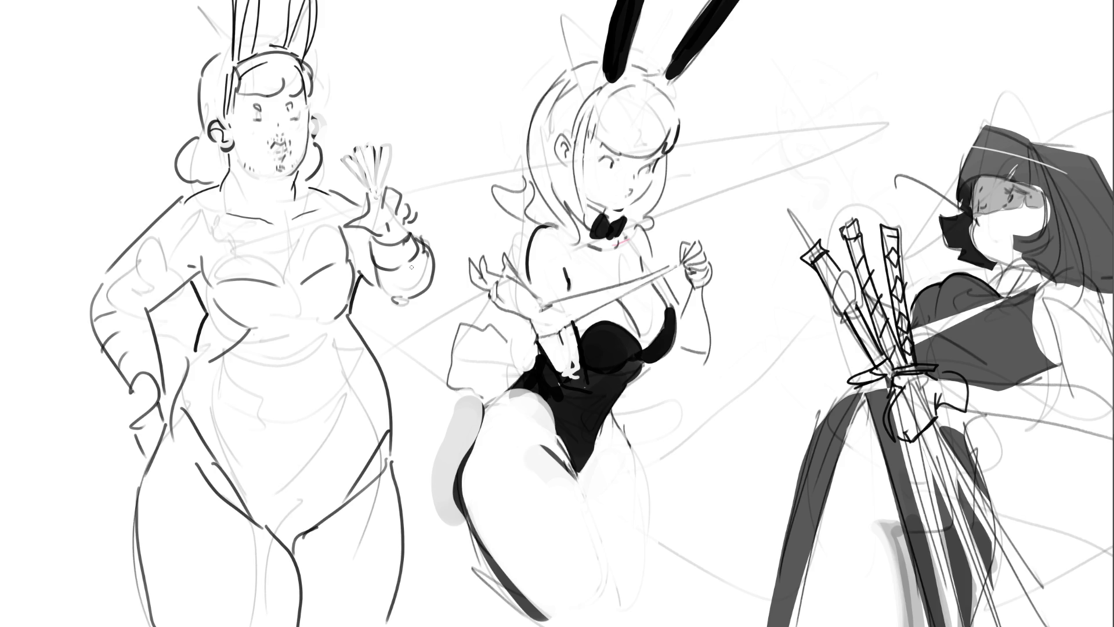
pyautogui.moveTo(339, 163)
pyautogui.mouseDown()
pyautogui.moveTo(390, 145)
pyautogui.moveTo(381, 187)
pyautogui.mouseUp()
pyautogui.hotkey('ctrl', 'z')
pyautogui.hotkey('ctrl', 'z')
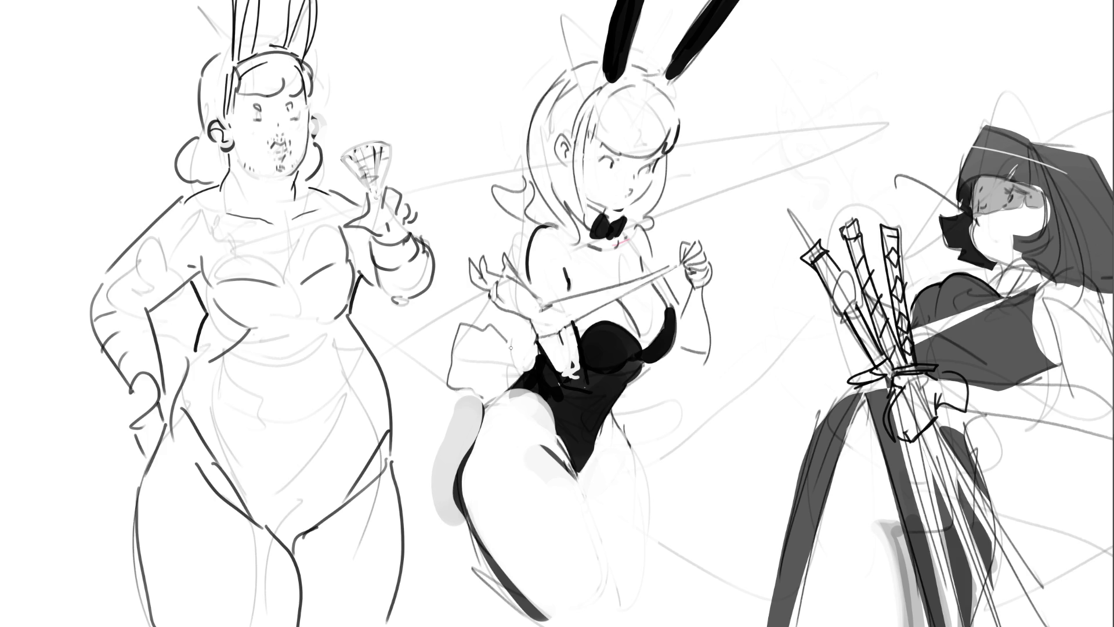
# Outline the plump figure's lower arm and hand and start hatching her chest.
pyautogui.moveTo(187, 361); pyautogui.dragTo(168, 369)
pyautogui.moveTo(127, 408)
pyautogui.mouseDown()
pyautogui.moveTo(112, 421)
pyautogui.moveTo(126, 476)
pyautogui.mouseUp()
pyautogui.moveTo(270, 236)
pyautogui.mouseDown()
pyautogui.moveTo(305, 231)
pyautogui.moveTo(305, 249)
pyautogui.mouseUp()
pyautogui.moveTo(277, 267); pyautogui.dragTo(307, 258)
pyautogui.moveTo(281, 273)
pyautogui.mouseDown()
pyautogui.moveTo(305, 267)
pyautogui.moveTo(271, 256)
pyautogui.moveTo(326, 246)
pyautogui.mouseUp()
# Finish the chest hatching and mirror the canvas view horizontally.
pyautogui.moveTo(300, 270); pyautogui.dragTo(312, 263)
pyautogui.moveTo(241, 277); pyautogui.dragTo(270, 234)
pyautogui.moveTo(300, 234); pyautogui.dragTo(316, 231)
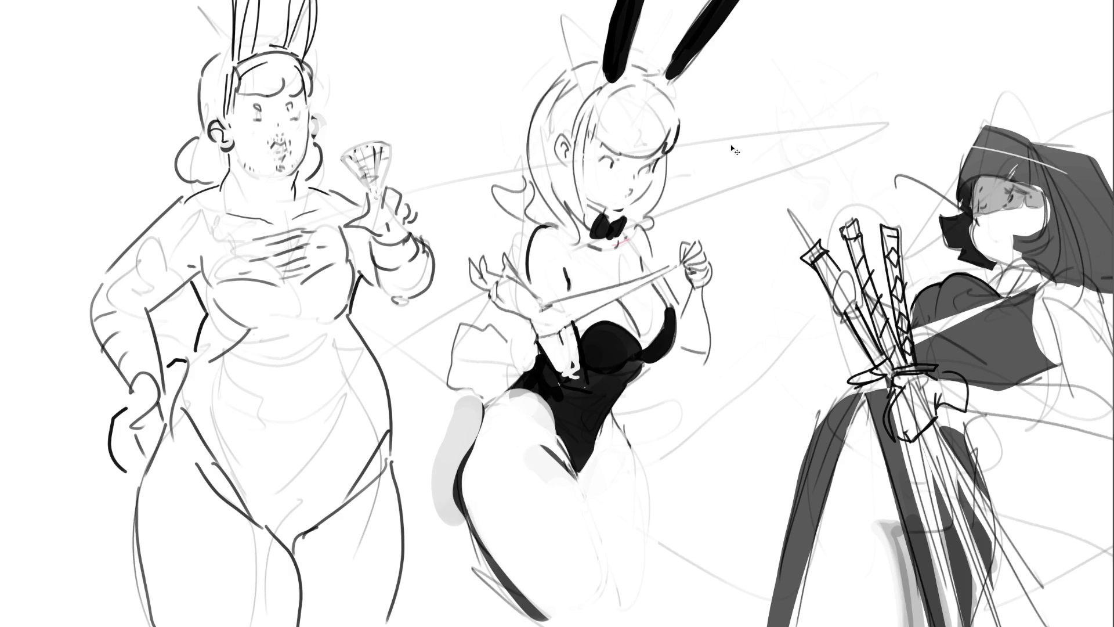
pyautogui.press('m')
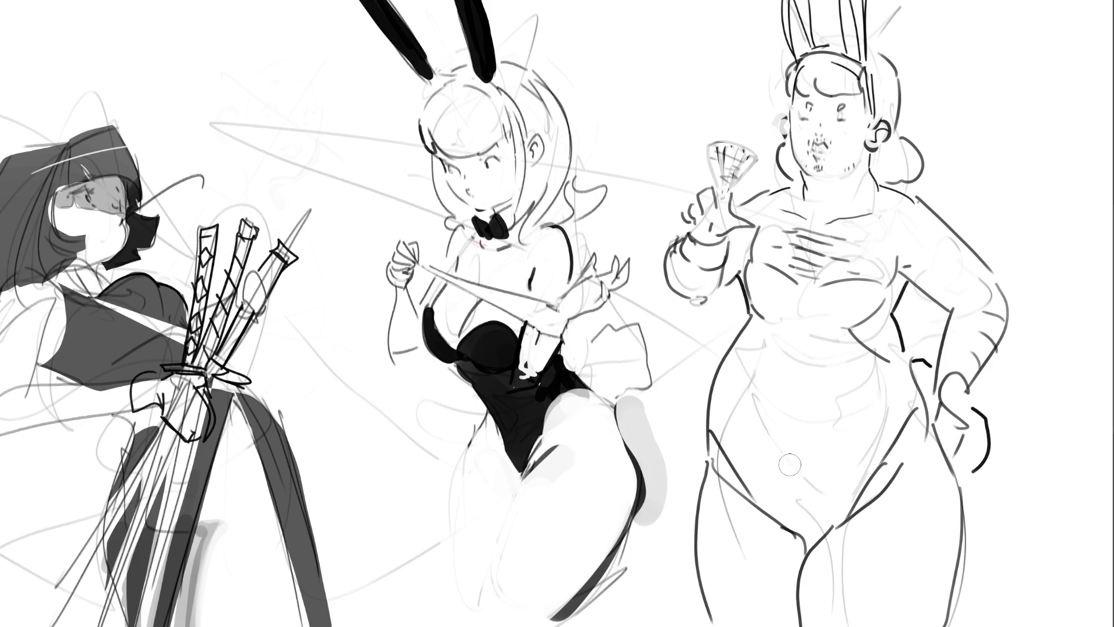
# Darken the plump figure's crotch, thicken her hip line and lighten the belly shading.
pyautogui.moveTo(786, 519)
pyautogui.mouseDown()
pyautogui.moveTo(829, 528)
pyautogui.moveTo(788, 513)
pyautogui.moveTo(849, 514)
pyautogui.mouseUp()
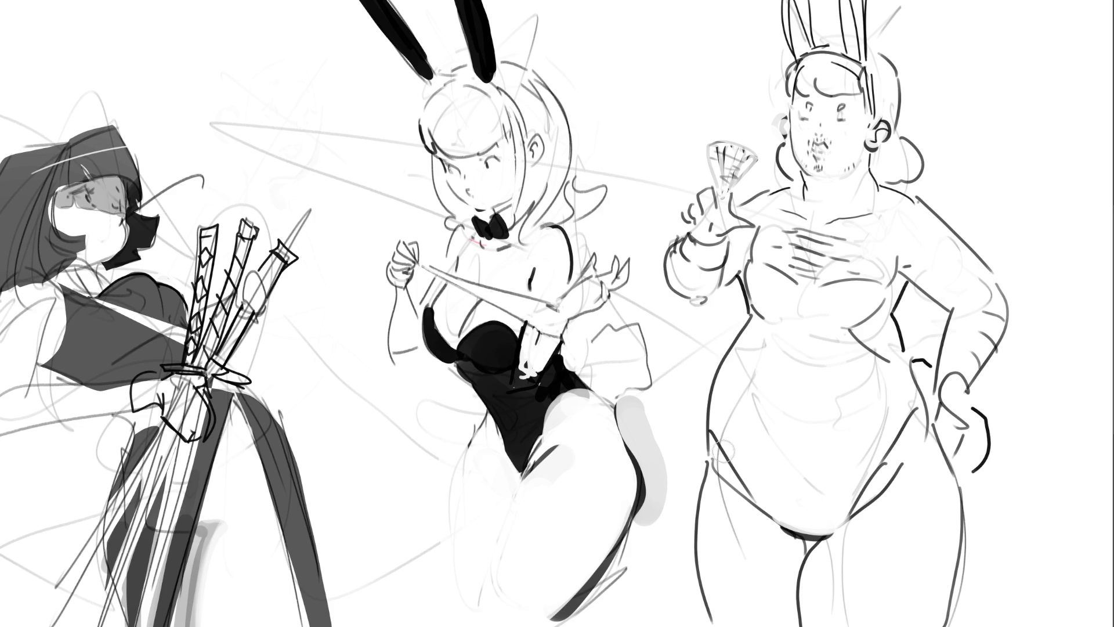
pyautogui.moveTo(719, 374)
pyautogui.mouseDown()
pyautogui.moveTo(717, 488)
pyautogui.moveTo(804, 554)
pyautogui.moveTo(899, 505)
pyautogui.moveTo(914, 456)
pyautogui.moveTo(856, 511)
pyautogui.moveTo(800, 541)
pyautogui.moveTo(734, 500)
pyautogui.moveTo(728, 511)
pyautogui.mouseUp()
pyautogui.moveTo(735, 399); pyautogui.dragTo(742, 511)
pyautogui.moveTo(763, 461); pyautogui.dragTo(789, 528)
pyautogui.moveTo(737, 448); pyautogui.dragTo(813, 545)
pyautogui.moveTo(717, 464); pyautogui.dragTo(836, 539)
pyautogui.moveTo(761, 488)
pyautogui.mouseDown()
pyautogui.moveTo(870, 522)
pyautogui.moveTo(822, 473)
pyautogui.moveTo(851, 475)
pyautogui.moveTo(834, 489)
pyautogui.moveTo(869, 495)
pyautogui.mouseUp()
pyautogui.moveTo(916, 450); pyautogui.dragTo(901, 507)
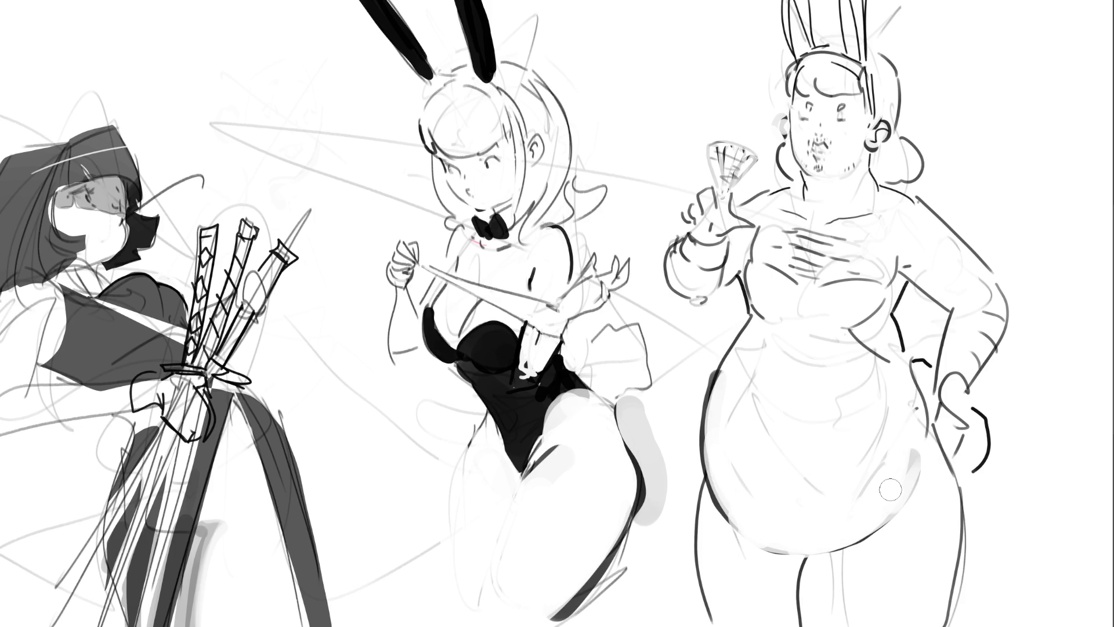
# Add a dark crotch wedge below the belly and strike a thick black X across the figure.
pyautogui.moveTo(783, 560)
pyautogui.mouseDown()
pyautogui.moveTo(788, 575)
pyautogui.moveTo(809, 563)
pyautogui.moveTo(789, 580)
pyautogui.moveTo(766, 566)
pyautogui.moveTo(807, 598)
pyautogui.moveTo(832, 574)
pyautogui.mouseUp()
pyautogui.moveTo(789, 540)
pyautogui.mouseDown()
pyautogui.moveTo(845, 539)
pyautogui.moveTo(824, 554)
pyautogui.mouseUp()
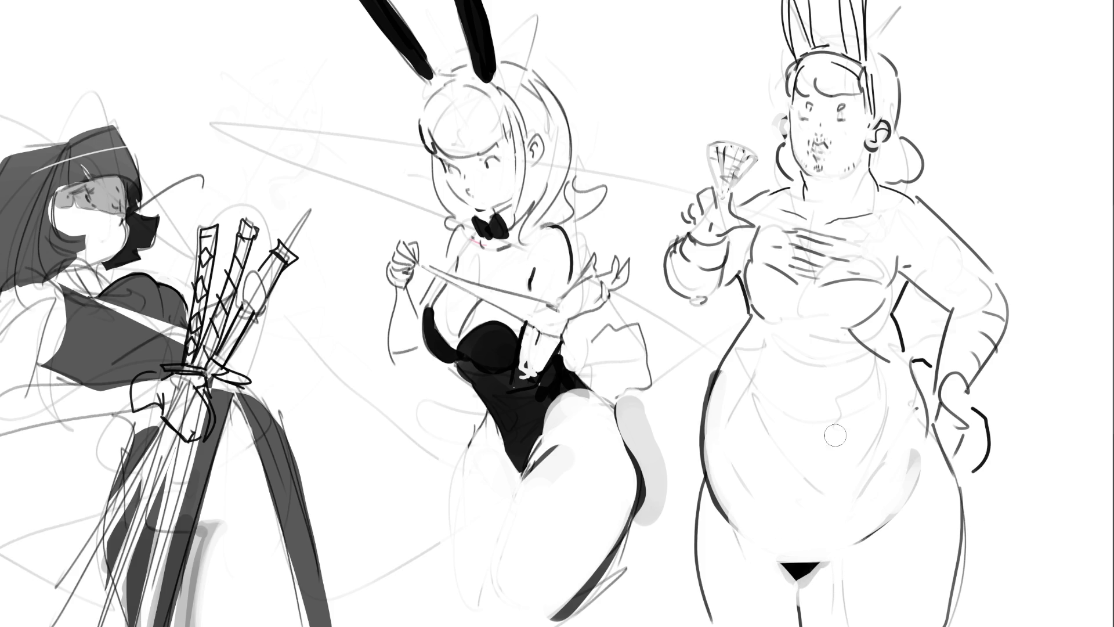
pyautogui.moveTo(676, 402); pyautogui.dragTo(851, 626)
pyautogui.moveTo(1030, 355); pyautogui.dragTo(735, 626)
# Paint two more thick black X strokes over the figure's body and upper body.
pyautogui.moveTo(734, 306); pyautogui.dragTo(987, 459)
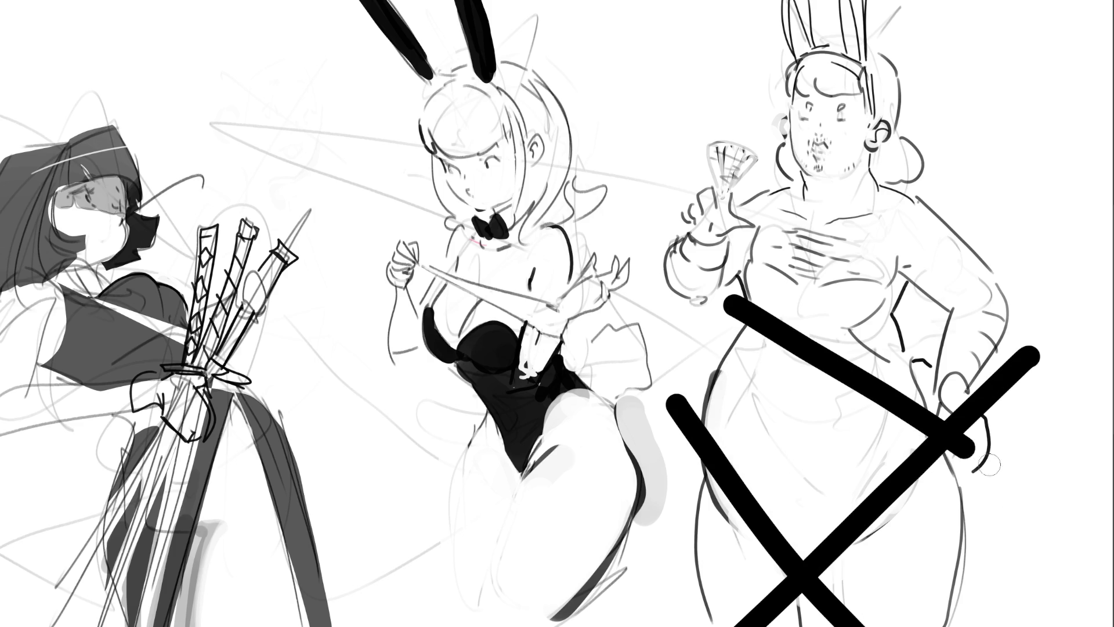
pyautogui.moveTo(975, 192); pyautogui.dragTo(771, 423)
pyautogui.moveTo(685, 142); pyautogui.dragTo(900, 342)
pyautogui.moveTo(937, 120); pyautogui.dragTo(727, 284)
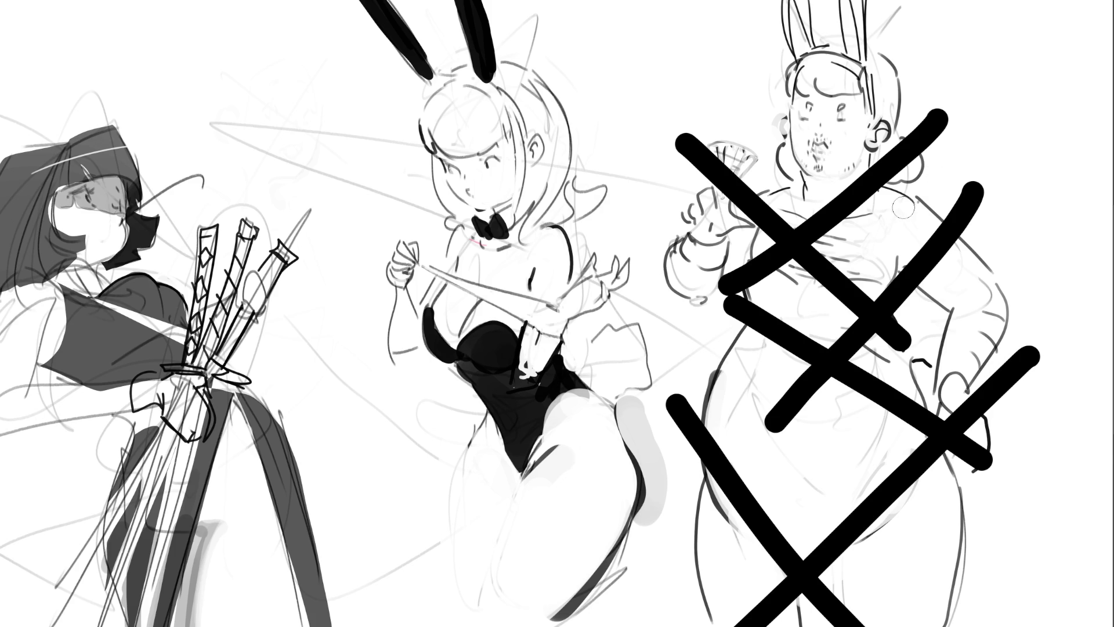
# Enlarge the brush to a very large size and fade the X marks and figure to grey.
pyautogui.press(']')
pyautogui.press(']')
pyautogui.press(']')
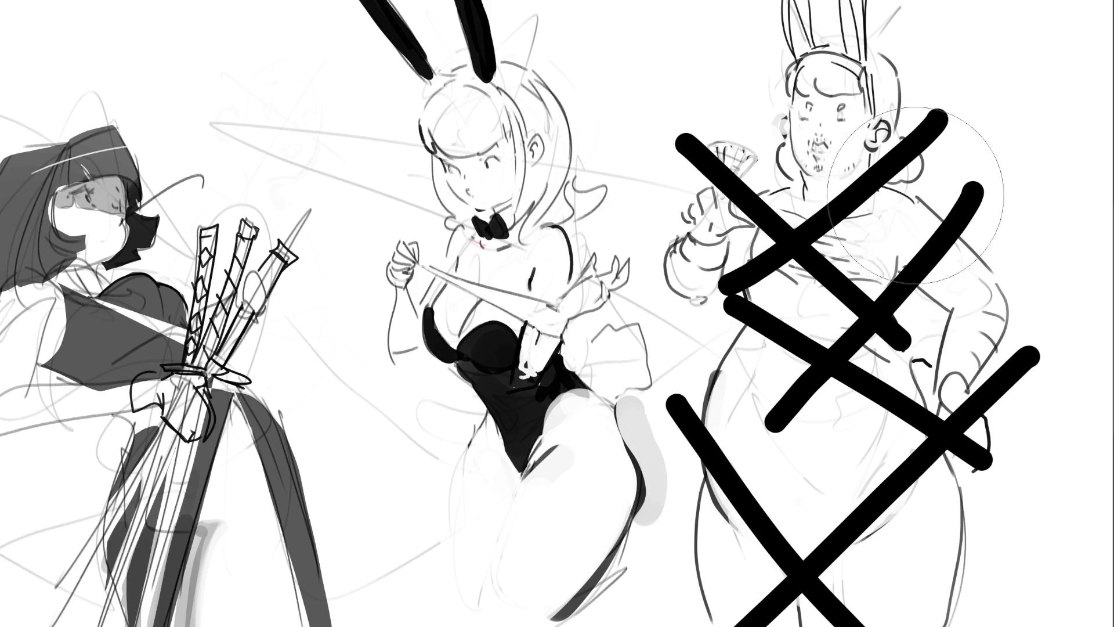
pyautogui.press('[')
pyautogui.press('[')
pyautogui.press('[')
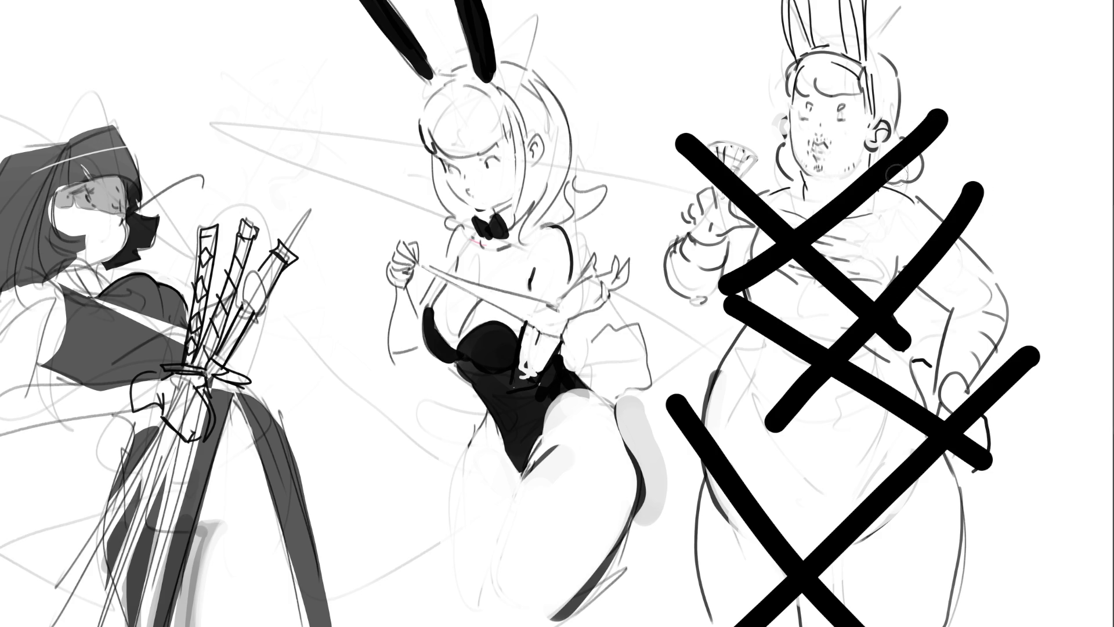
pyautogui.press(']')
pyautogui.press(']')
pyautogui.press(']')
pyautogui.moveTo(847, 85)
pyautogui.mouseDown()
pyautogui.moveTo(754, 192)
pyautogui.moveTo(743, 232)
pyautogui.moveTo(813, 465)
pyautogui.moveTo(926, 278)
pyautogui.moveTo(885, 99)
pyautogui.moveTo(835, 325)
pyautogui.moveTo(999, 510)
pyautogui.moveTo(871, 288)
pyautogui.moveTo(795, 401)
pyautogui.moveTo(836, 580)
pyautogui.mouseUp()
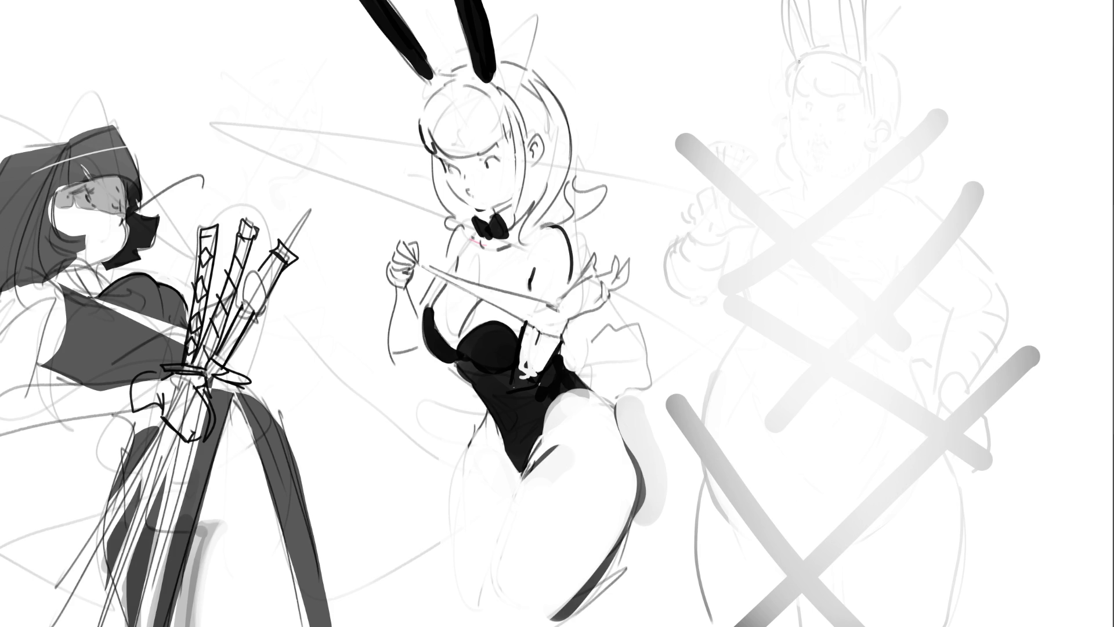
# Draw the new face's lashed eyes, cheek and jaw lines, mouth and head edge.
pyautogui.moveTo(784, 131)
pyautogui.mouseDown()
pyautogui.moveTo(797, 132)
pyautogui.moveTo(781, 124)
pyautogui.mouseUp()
pyautogui.moveTo(785, 123); pyautogui.dragTo(778, 127)
pyautogui.moveTo(844, 136)
pyautogui.mouseDown()
pyautogui.moveTo(863, 138)
pyautogui.moveTo(842, 137)
pyautogui.moveTo(853, 139)
pyautogui.mouseUp()
pyautogui.moveTo(775, 134); pyautogui.dragTo(799, 209)
pyautogui.hotkey('ctrl', 'z')
pyautogui.moveTo(781, 158)
pyautogui.mouseDown()
pyautogui.moveTo(802, 202)
pyautogui.moveTo(834, 207)
pyautogui.mouseUp()
pyautogui.moveTo(885, 157); pyautogui.dragTo(873, 185)
pyautogui.moveTo(800, 168); pyautogui.dragTo(811, 184)
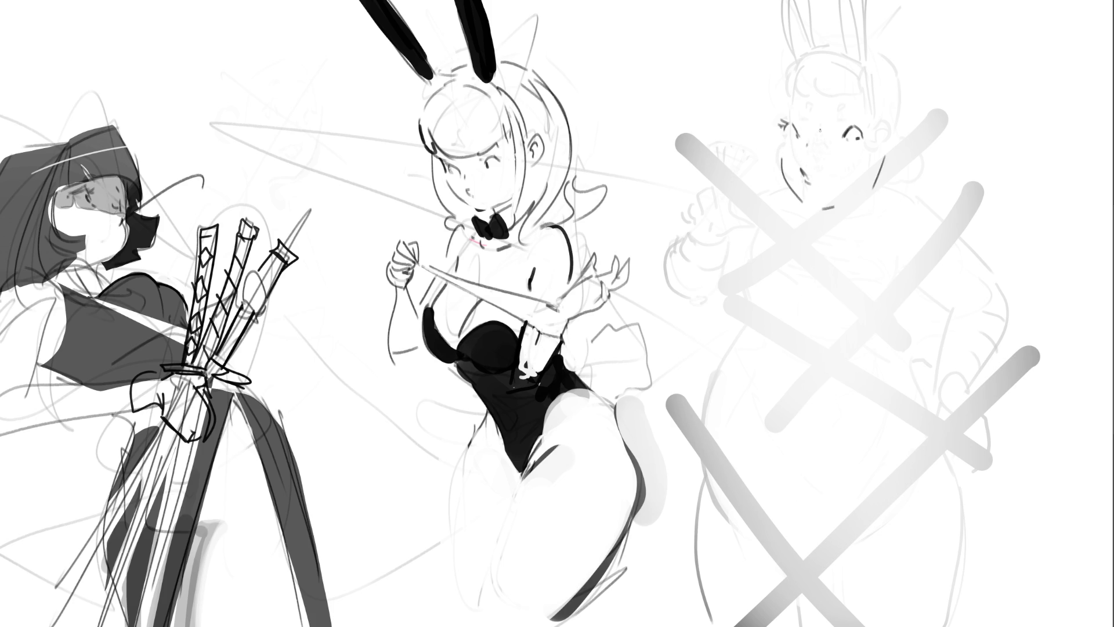
pyautogui.moveTo(784, 107)
pyautogui.mouseDown()
pyautogui.moveTo(790, 97)
pyautogui.moveTo(850, 108)
pyautogui.mouseUp()
# Add hair beside the face, the neck lines and a bow tie with hanging ends.
pyautogui.moveTo(918, 141)
pyautogui.mouseDown()
pyautogui.moveTo(891, 177)
pyautogui.moveTo(900, 172)
pyautogui.mouseUp()
pyautogui.moveTo(898, 149); pyautogui.dragTo(888, 180)
pyautogui.moveTo(824, 212); pyautogui.dragTo(830, 231)
pyautogui.moveTo(881, 178); pyautogui.dragTo(871, 231)
pyautogui.hotkey('ctrl', 'z')
pyautogui.moveTo(888, 180); pyautogui.dragTo(865, 238)
pyautogui.moveTo(817, 231)
pyautogui.mouseDown()
pyautogui.moveTo(819, 218)
pyautogui.moveTo(827, 258)
pyautogui.moveTo(862, 258)
pyautogui.moveTo(885, 212)
pyautogui.mouseUp()
pyautogui.moveTo(886, 255); pyautogui.dragTo(858, 266)
pyautogui.moveTo(886, 207); pyautogui.dragTo(894, 237)
# Draw a round cheek blush, curly hair around the head, an eyebrow, and refine the chin.
pyautogui.moveTo(831, 141)
pyautogui.mouseDown()
pyautogui.moveTo(841, 160)
pyautogui.moveTo(834, 142)
pyautogui.moveTo(795, 153)
pyautogui.mouseUp()
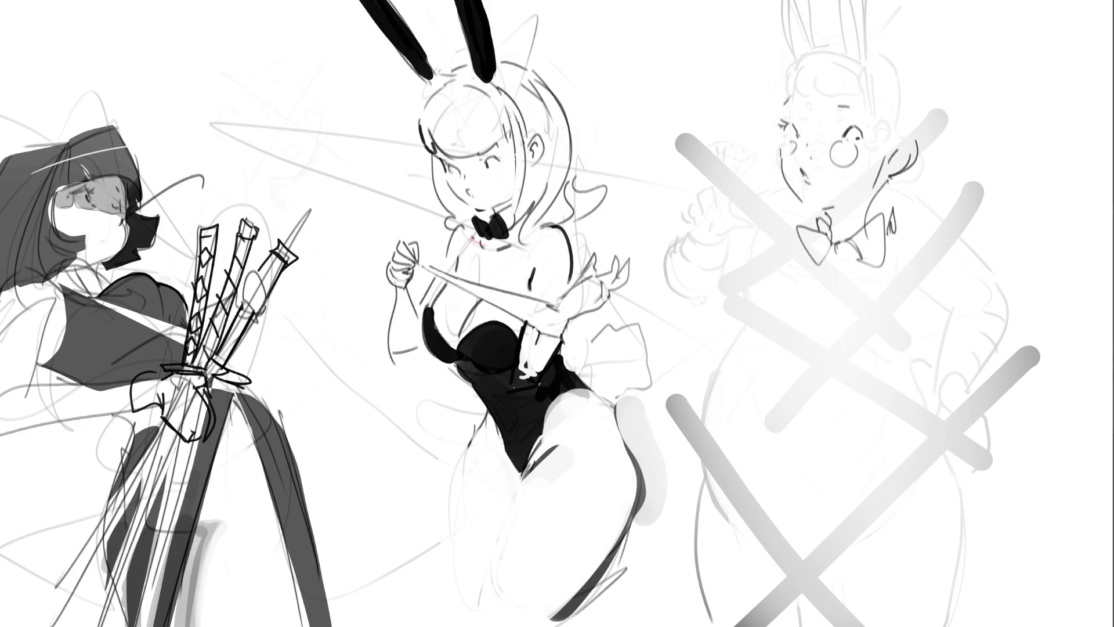
pyautogui.moveTo(785, 110)
pyautogui.mouseDown()
pyautogui.moveTo(802, 58)
pyautogui.moveTo(788, 65)
pyautogui.mouseUp()
pyautogui.moveTo(801, 68)
pyautogui.mouseDown()
pyautogui.moveTo(811, 89)
pyautogui.moveTo(836, 62)
pyautogui.moveTo(850, 83)
pyautogui.mouseUp()
pyautogui.moveTo(856, 74); pyautogui.dragTo(867, 92)
pyautogui.moveTo(813, 53)
pyautogui.mouseDown()
pyautogui.moveTo(864, 74)
pyautogui.moveTo(891, 104)
pyautogui.moveTo(893, 150)
pyautogui.mouseUp()
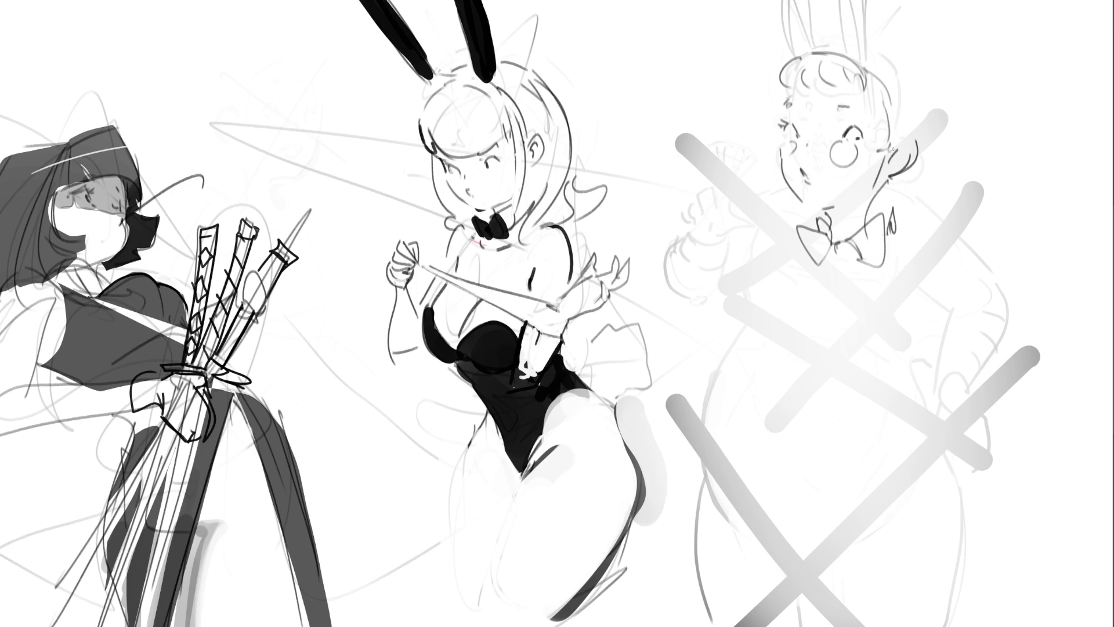
pyautogui.moveTo(809, 51)
pyautogui.mouseDown()
pyautogui.moveTo(858, 44)
pyautogui.moveTo(922, 104)
pyautogui.moveTo(936, 161)
pyautogui.mouseUp()
pyautogui.moveTo(934, 141)
pyautogui.mouseDown()
pyautogui.moveTo(935, 163)
pyautogui.moveTo(897, 187)
pyautogui.mouseUp()
pyautogui.moveTo(906, 58); pyautogui.dragTo(926, 109)
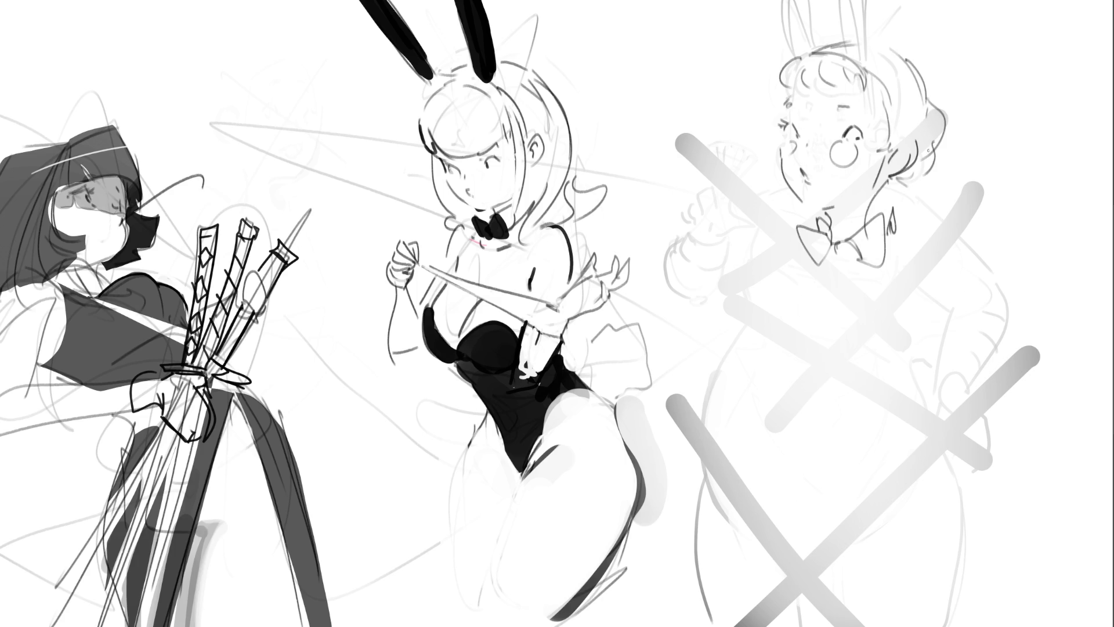
pyautogui.moveTo(845, 108)
pyautogui.mouseDown()
pyautogui.moveTo(859, 107)
pyautogui.moveTo(842, 120)
pyautogui.moveTo(870, 129)
pyautogui.mouseUp()
pyautogui.moveTo(806, 202)
pyautogui.mouseDown()
pyautogui.moveTo(828, 208)
pyautogui.moveTo(830, 224)
pyautogui.moveTo(850, 201)
pyautogui.moveTo(847, 217)
pyautogui.moveTo(844, 200)
pyautogui.moveTo(826, 209)
pyautogui.moveTo(838, 214)
pyautogui.mouseUp()
pyautogui.hotkey('ctrl', 'z')
# Sketch the raised hand's fingers holding the fan, down to the wrist cuff.
pyautogui.moveTo(702, 155); pyautogui.dragTo(717, 198)
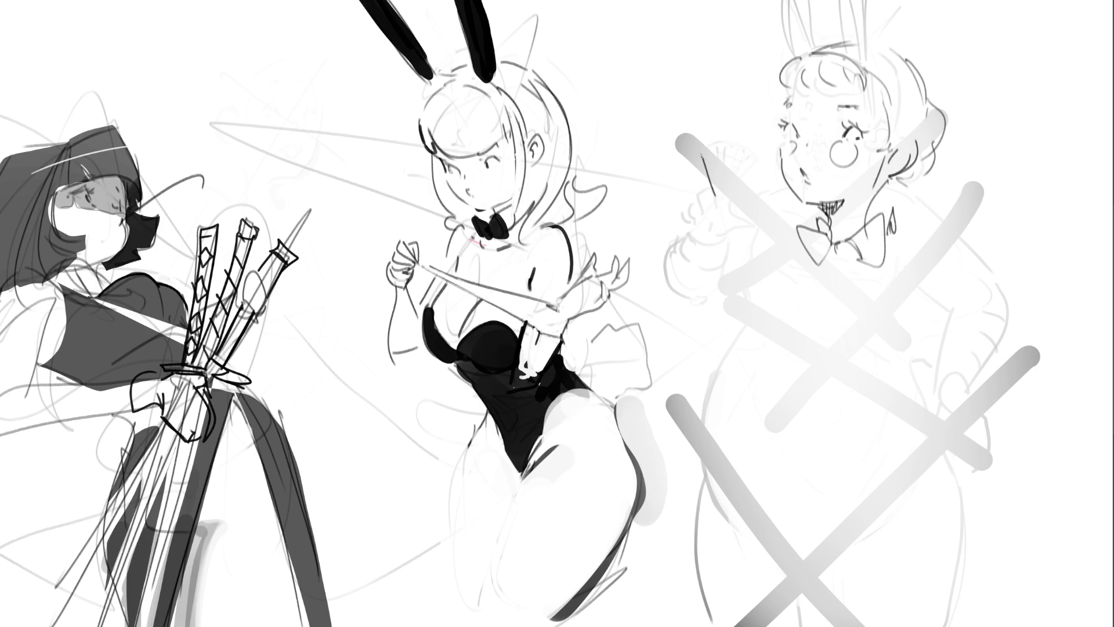
pyautogui.moveTo(704, 150)
pyautogui.mouseDown()
pyautogui.moveTo(724, 204)
pyautogui.moveTo(732, 173)
pyautogui.moveTo(736, 186)
pyautogui.mouseUp()
pyautogui.moveTo(703, 152)
pyautogui.mouseDown()
pyautogui.moveTo(735, 147)
pyautogui.moveTo(747, 163)
pyautogui.moveTo(721, 160)
pyautogui.moveTo(735, 166)
pyautogui.moveTo(720, 175)
pyautogui.moveTo(736, 205)
pyautogui.mouseUp()
pyautogui.moveTo(709, 194)
pyautogui.mouseDown()
pyautogui.moveTo(698, 208)
pyautogui.moveTo(722, 220)
pyautogui.moveTo(713, 227)
pyautogui.moveTo(749, 216)
pyautogui.moveTo(713, 249)
pyautogui.mouseUp()
pyautogui.moveTo(715, 245)
pyautogui.mouseDown()
pyautogui.moveTo(697, 256)
pyautogui.moveTo(733, 244)
pyautogui.moveTo(665, 279)
pyautogui.moveTo(718, 288)
pyautogui.mouseUp()
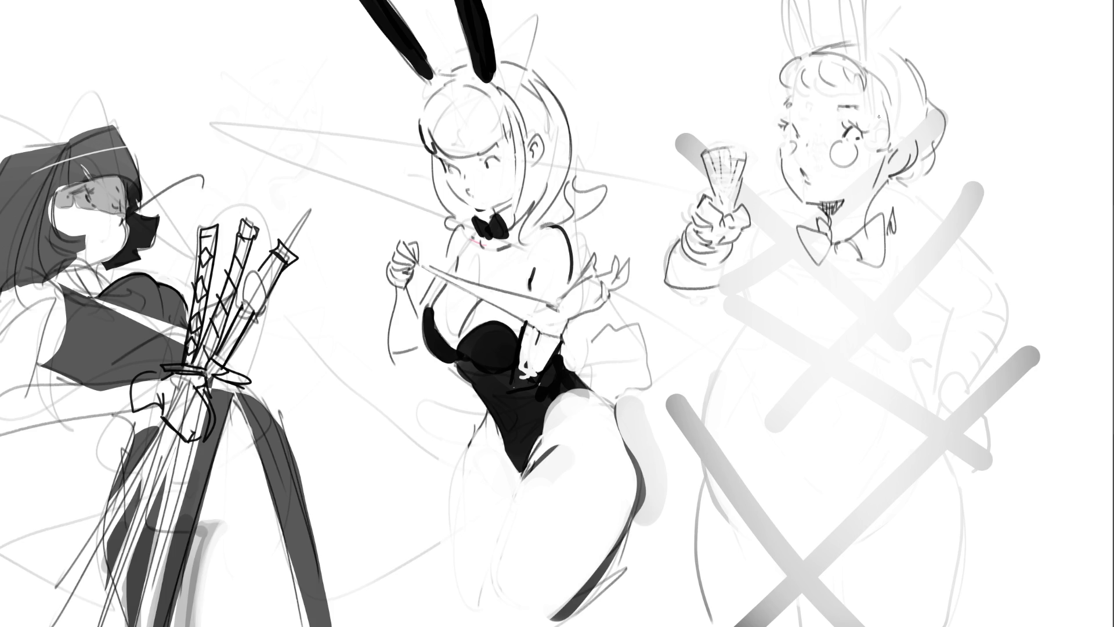
# Add a bow tie stroke, extend the arm outline and sketch the chest and body curves.
pyautogui.moveTo(819, 221); pyautogui.dragTo(778, 233)
pyautogui.hotkey('ctrl', 'z')
pyautogui.moveTo(812, 221); pyautogui.dragTo(764, 247)
pyautogui.hotkey('ctrl', 'z')
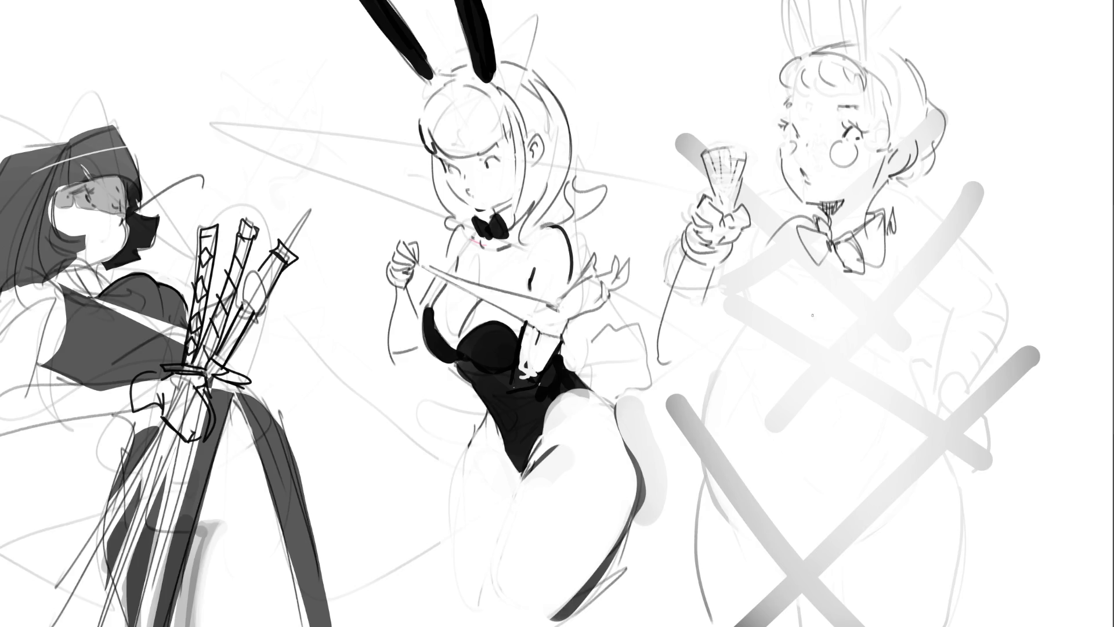
pyautogui.moveTo(780, 257)
pyautogui.mouseDown()
pyautogui.moveTo(785, 273)
pyautogui.moveTo(724, 318)
pyautogui.moveTo(747, 363)
pyautogui.mouseUp()
pyautogui.moveTo(724, 324)
pyautogui.mouseDown()
pyautogui.moveTo(742, 383)
pyautogui.moveTo(780, 403)
pyautogui.moveTo(760, 390)
pyautogui.moveTo(810, 369)
pyautogui.moveTo(879, 386)
pyautogui.mouseUp()
pyautogui.hotkey('ctrl', 'z')
pyautogui.moveTo(830, 415)
pyautogui.mouseDown()
pyautogui.moveTo(862, 421)
pyautogui.moveTo(820, 374)
pyautogui.moveTo(820, 345)
pyautogui.mouseUp()
pyautogui.moveTo(906, 315); pyautogui.dragTo(902, 389)
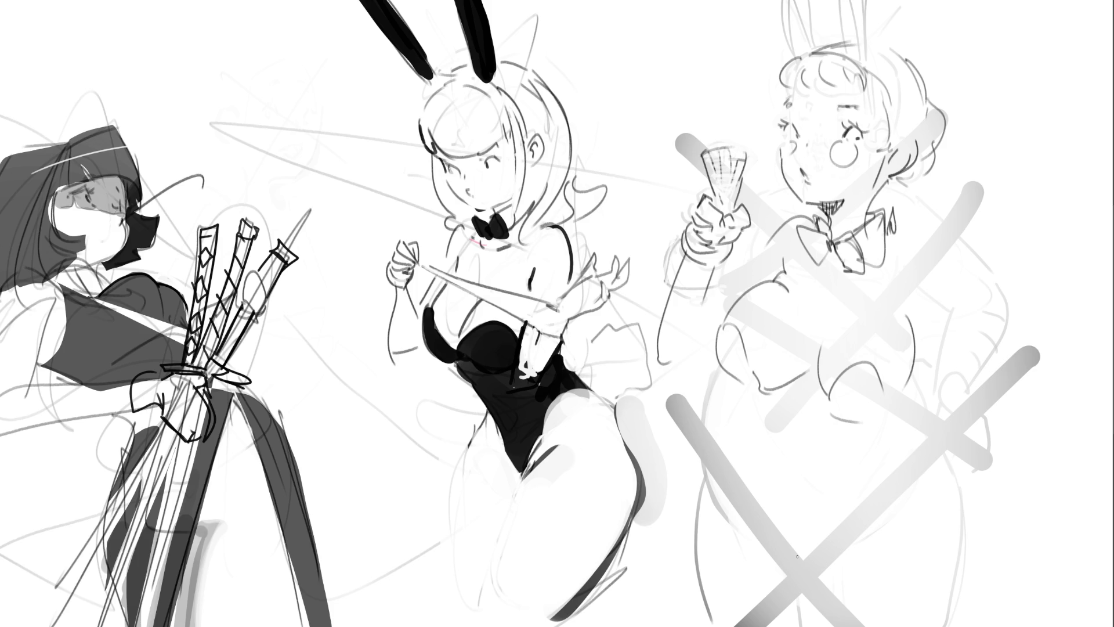
# Outline the shoulder, belly, waist and wide hip curves of the redrawn figure.
pyautogui.moveTo(894, 236)
pyautogui.mouseDown()
pyautogui.moveTo(921, 232)
pyautogui.moveTo(1050, 348)
pyautogui.mouseUp()
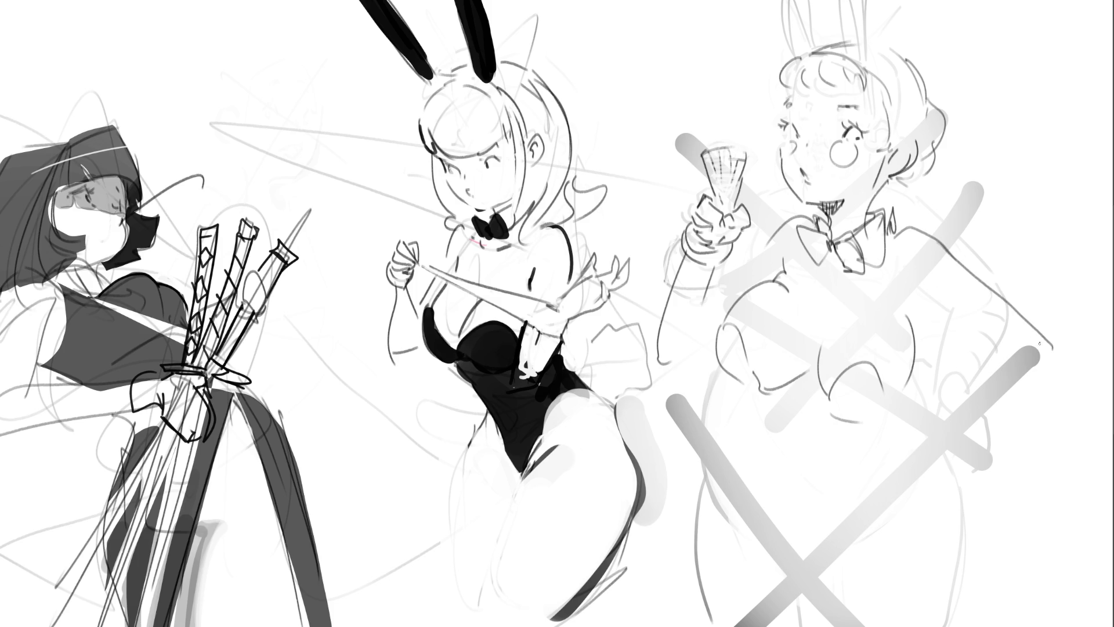
pyautogui.moveTo(934, 297)
pyautogui.mouseDown()
pyautogui.moveTo(925, 316)
pyautogui.moveTo(998, 354)
pyautogui.mouseUp()
pyautogui.moveTo(787, 398)
pyautogui.mouseDown()
pyautogui.moveTo(881, 446)
pyautogui.moveTo(905, 436)
pyautogui.mouseUp()
pyautogui.moveTo(945, 352)
pyautogui.mouseDown()
pyautogui.moveTo(941, 422)
pyautogui.moveTo(835, 460)
pyautogui.moveTo(896, 492)
pyautogui.mouseUp()
pyautogui.moveTo(949, 382)
pyautogui.mouseDown()
pyautogui.moveTo(961, 405)
pyautogui.moveTo(938, 507)
pyautogui.mouseUp()
pyautogui.moveTo(808, 428); pyautogui.dragTo(862, 495)
pyautogui.moveTo(967, 402)
pyautogui.mouseDown()
pyautogui.moveTo(1086, 446)
pyautogui.moveTo(1050, 624)
pyautogui.mouseUp()
pyautogui.moveTo(833, 452); pyautogui.dragTo(793, 587)
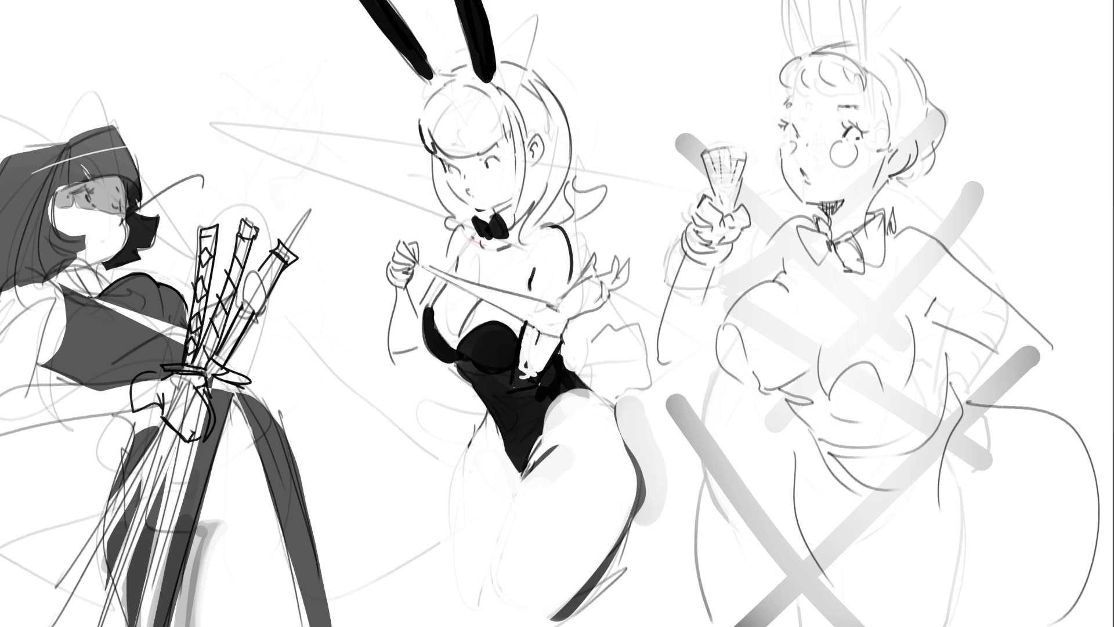
pyautogui.moveTo(1014, 500); pyautogui.dragTo(943, 539)
# Redraw the leg curve, retrace both rabbit ears and add shoulder and arm strokes.
pyautogui.moveTo(821, 456)
pyautogui.mouseDown()
pyautogui.moveTo(826, 577)
pyautogui.moveTo(849, 620)
pyautogui.mouseUp()
pyautogui.hotkey('ctrl', 'z')
pyautogui.moveTo(970, 529); pyautogui.dragTo(940, 626)
pyautogui.moveTo(923, 532); pyautogui.dragTo(944, 547)
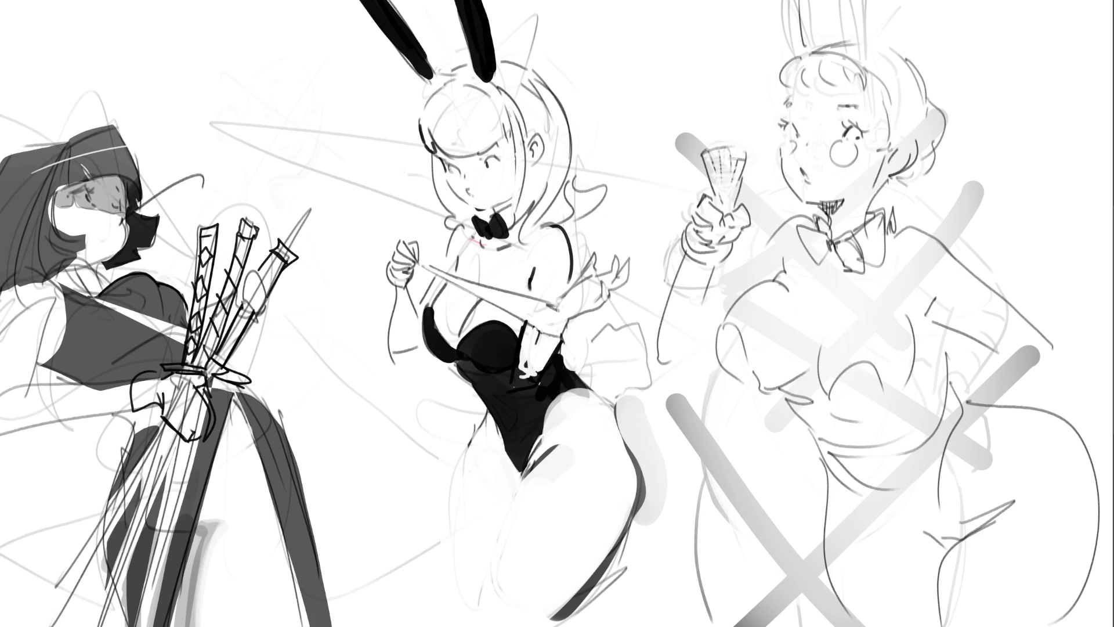
pyautogui.moveTo(811, 1); pyautogui.dragTo(817, 40)
pyautogui.moveTo(888, 1); pyautogui.dragTo(868, 61)
pyautogui.moveTo(967, 368)
pyautogui.mouseDown()
pyautogui.moveTo(1003, 377)
pyautogui.moveTo(1007, 390)
pyautogui.mouseUp()
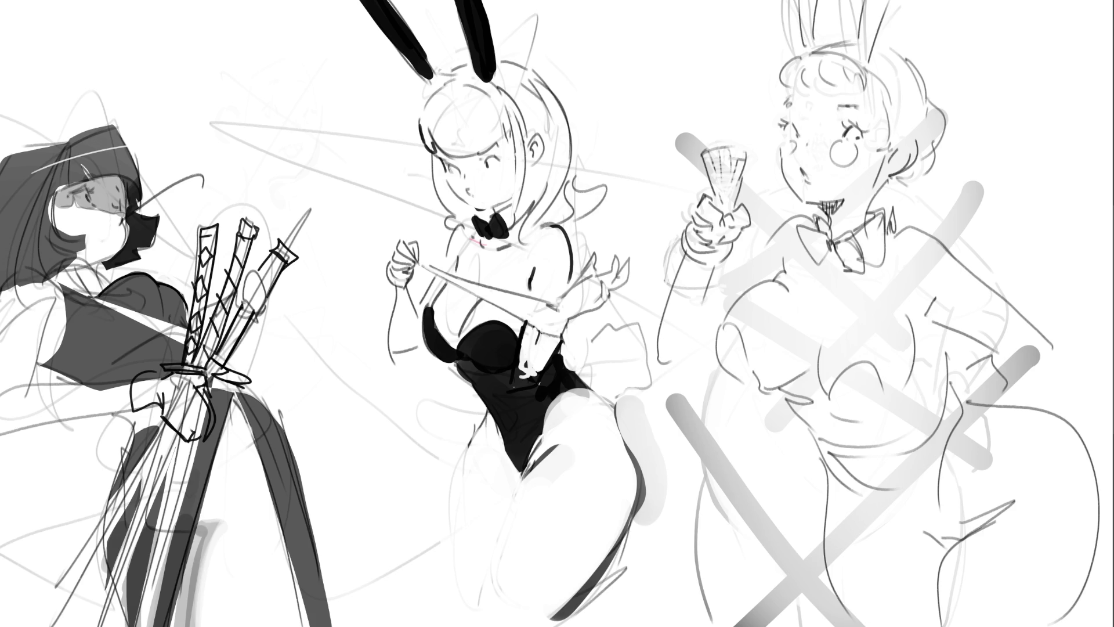
# Lasso an area around the right figure, mirror the canvas, and start a selection near the top.
pyautogui.scroll(-5, 826, 184)
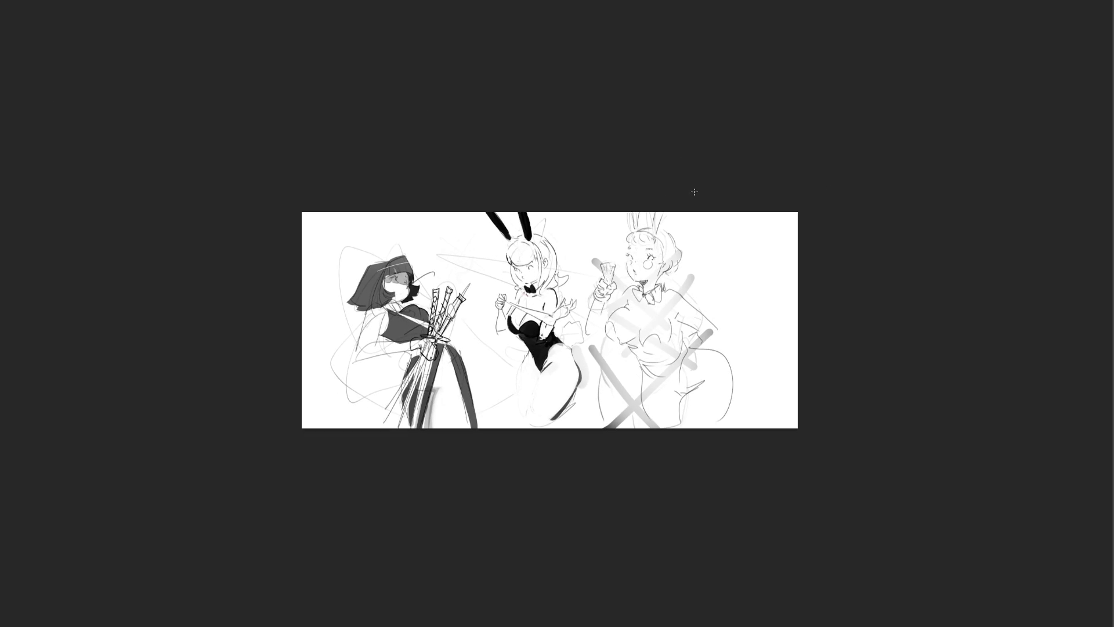
pyautogui.moveTo(728, 311)
pyautogui.mouseDown()
pyautogui.moveTo(681, 176)
pyautogui.moveTo(579, 267)
pyautogui.moveTo(597, 462)
pyautogui.moveTo(801, 423)
pyautogui.moveTo(785, 405)
pyautogui.mouseUp()
pyautogui.hotkey('ctrl', 'shift', 'a')
pyautogui.press('m')
pyautogui.moveTo(502, 201)
pyautogui.mouseDown()
pyautogui.moveTo(522, 320)
pyautogui.moveTo(478, 480)
pyautogui.moveTo(353, 119)
pyautogui.mouseUp()
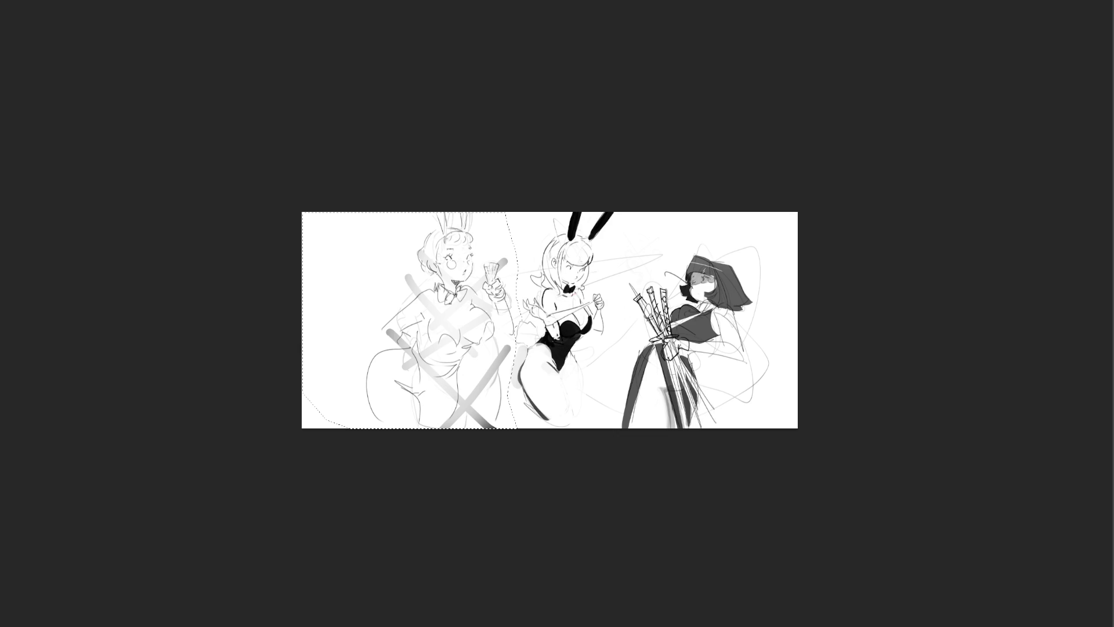
# Undo the last edit, deselect, zoom in and erase the left figure's lower body lines lighter.
pyautogui.hotkey('ctrl', 'z')
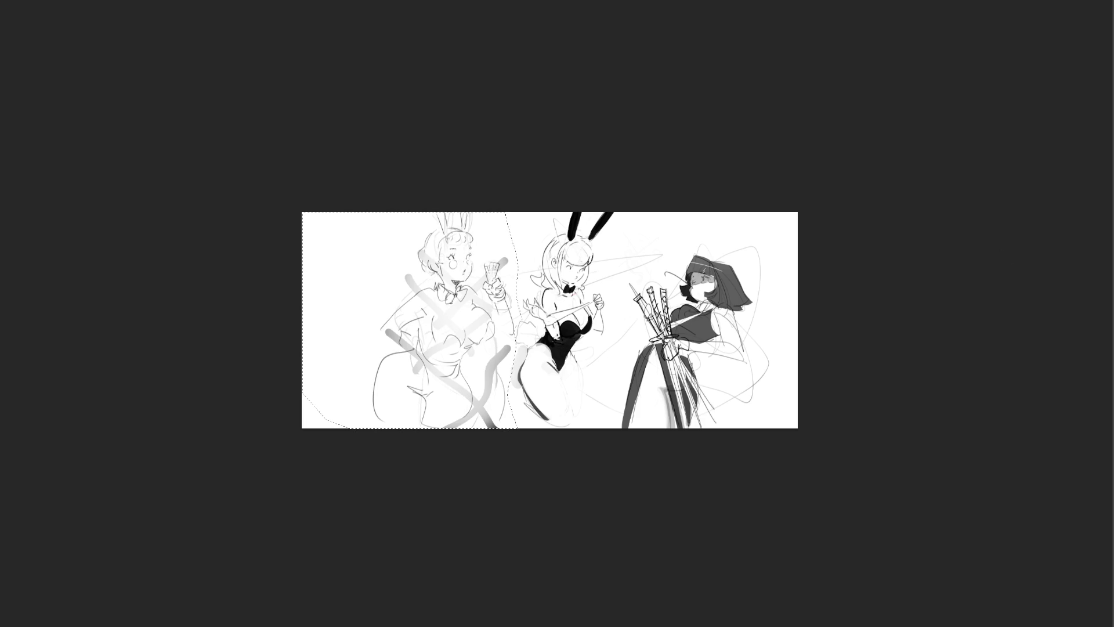
pyautogui.hotkey('ctrl', 'd')
pyautogui.hotkey('ctrl', '+')
pyautogui.hotkey('ctrl', '+')
pyautogui.hotkey('ctrl', '+')
pyautogui.hotkey('ctrl', '+')
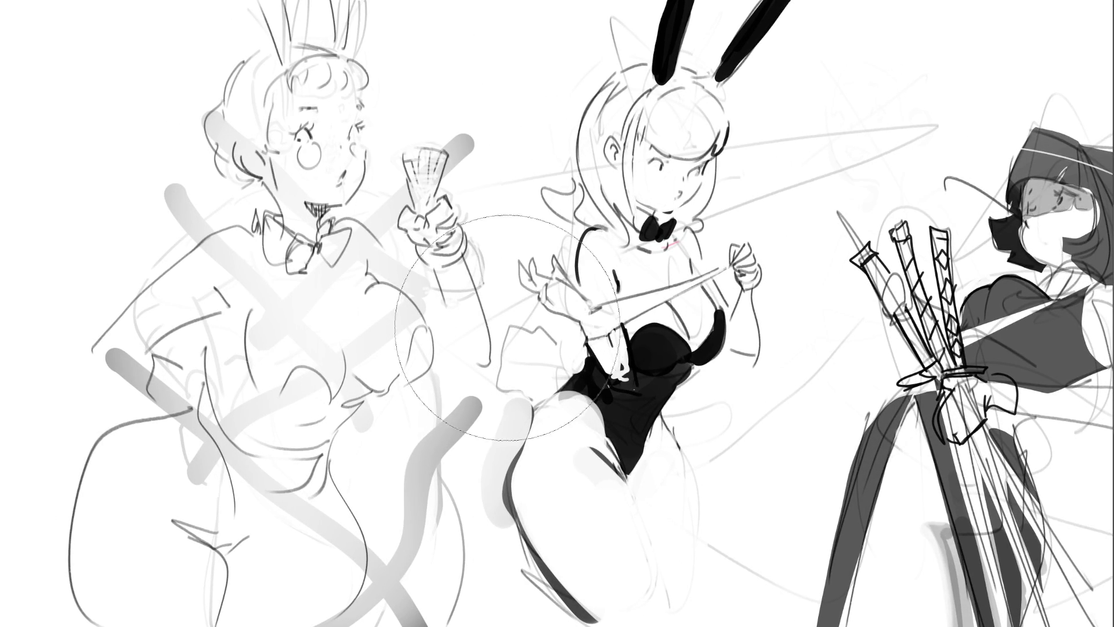
pyautogui.moveTo(215, 441)
pyautogui.mouseDown()
pyautogui.moveTo(389, 540)
pyautogui.moveTo(401, 508)
pyautogui.moveTo(211, 511)
pyautogui.moveTo(209, 348)
pyautogui.moveTo(160, 479)
pyautogui.moveTo(325, 418)
pyautogui.moveTo(145, 522)
pyautogui.moveTo(191, 499)
pyautogui.moveTo(164, 261)
pyautogui.mouseUp()
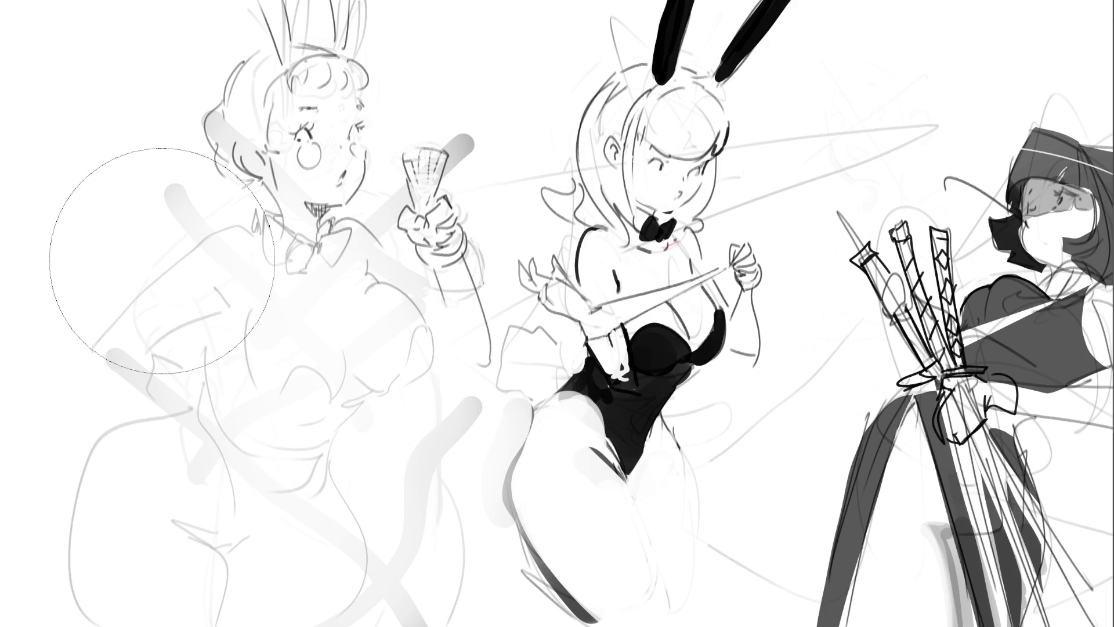
# With a small brush, redraw the middle figure's left hip and thigh edge and start a ruffled tail.
pyautogui.press('b')
pyautogui.moveTo(556, 396)
pyautogui.mouseDown()
pyautogui.moveTo(538, 415)
pyautogui.moveTo(511, 523)
pyautogui.mouseUp()
pyautogui.hotkey('ctrl', 'z')
pyautogui.moveTo(513, 446); pyautogui.dragTo(540, 552)
pyautogui.hotkey('ctrl', 'z')
pyautogui.moveTo(520, 444); pyautogui.dragTo(543, 561)
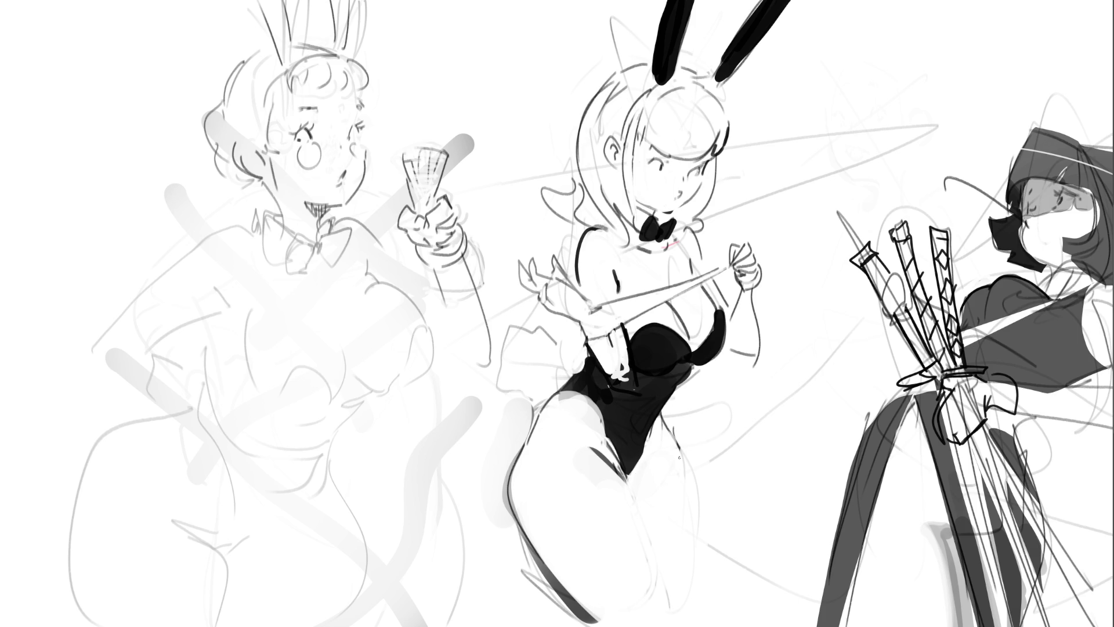
pyautogui.moveTo(537, 404)
pyautogui.mouseDown()
pyautogui.moveTo(505, 401)
pyautogui.moveTo(500, 361)
pyautogui.moveTo(554, 322)
pyautogui.moveTo(572, 357)
pyautogui.mouseUp()
# Darken the middle bunny girl's hair outline and try out arched chest lines on the left figure.
pyautogui.moveTo(630, 65); pyautogui.dragTo(551, 220)
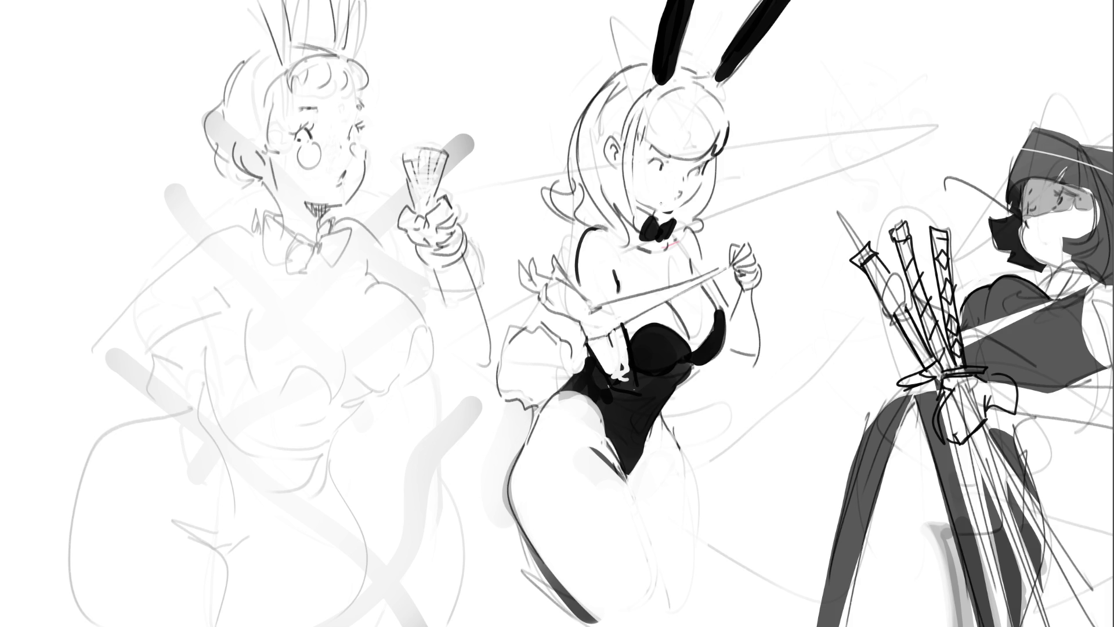
pyautogui.moveTo(627, 62); pyautogui.dragTo(560, 176)
pyautogui.moveTo(214, 376)
pyautogui.mouseDown()
pyautogui.moveTo(246, 362)
pyautogui.moveTo(343, 364)
pyautogui.mouseUp()
pyautogui.hotkey('ctrl', 'z')
pyautogui.moveTo(219, 387)
pyautogui.mouseDown()
pyautogui.moveTo(262, 372)
pyautogui.moveTo(363, 378)
pyautogui.moveTo(432, 314)
pyautogui.mouseUp()
pyautogui.hotkey('ctrl', 'z')
pyautogui.moveTo(278, 406)
pyautogui.mouseDown()
pyautogui.moveTo(297, 336)
pyautogui.moveTo(354, 383)
pyautogui.mouseUp()
pyautogui.hotkey('ctrl', 'z')
pyautogui.hotkey('ctrl', 'z')
pyautogui.moveTo(263, 395)
pyautogui.mouseDown()
pyautogui.moveTo(322, 338)
pyautogui.moveTo(361, 397)
pyautogui.moveTo(401, 341)
pyautogui.mouseUp()
pyautogui.hotkey('ctrl', 'z')
pyautogui.moveTo(348, 389)
pyautogui.mouseDown()
pyautogui.moveTo(399, 342)
pyautogui.moveTo(407, 311)
pyautogui.mouseUp()
pyautogui.moveTo(403, 313)
pyautogui.mouseDown()
pyautogui.moveTo(416, 300)
pyautogui.moveTo(407, 397)
pyautogui.moveTo(418, 319)
pyautogui.moveTo(401, 404)
pyautogui.moveTo(332, 427)
pyautogui.mouseUp()
pyautogui.hotkey('ctrl', 'z')
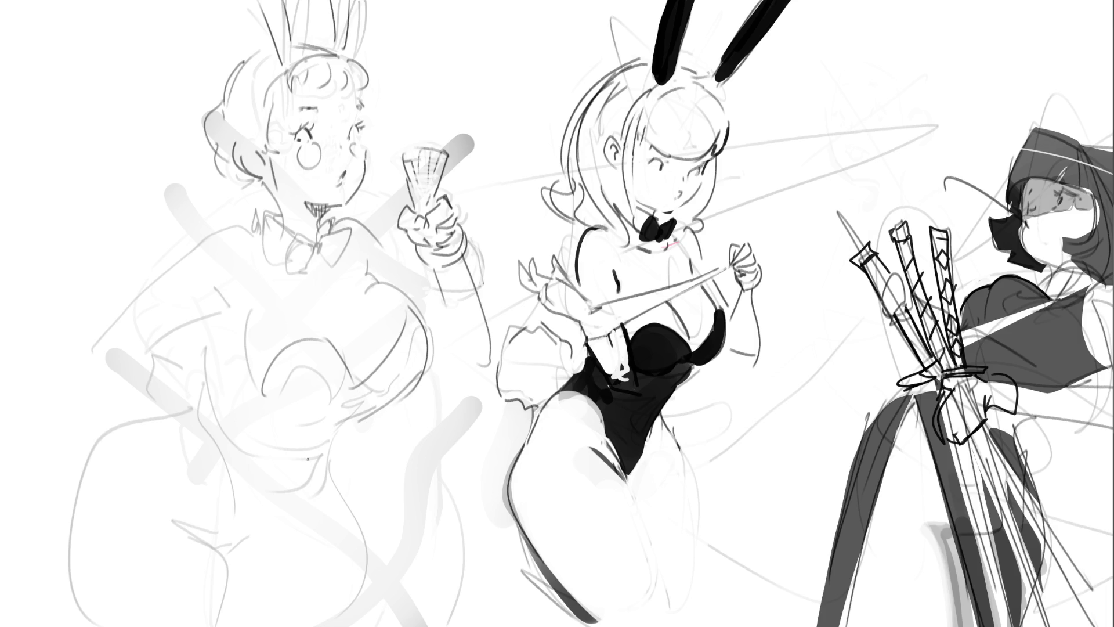
# Sketch the left figure's chest, lower torso and hip curves, plus a hand at her hip.
pyautogui.moveTo(234, 305); pyautogui.dragTo(250, 330)
pyautogui.moveTo(299, 427)
pyautogui.mouseDown()
pyautogui.moveTo(220, 358)
pyautogui.moveTo(219, 421)
pyautogui.moveTo(328, 473)
pyautogui.moveTo(348, 425)
pyautogui.moveTo(287, 514)
pyautogui.mouseUp()
pyautogui.moveTo(220, 401)
pyautogui.mouseDown()
pyautogui.moveTo(200, 426)
pyautogui.moveTo(232, 554)
pyautogui.mouseUp()
pyautogui.moveTo(331, 458)
pyautogui.mouseDown()
pyautogui.moveTo(334, 500)
pyautogui.moveTo(263, 573)
pyautogui.mouseUp()
pyautogui.moveTo(335, 504); pyautogui.dragTo(355, 623)
pyautogui.moveTo(325, 520); pyautogui.dragTo(234, 596)
pyautogui.moveTo(185, 506); pyautogui.dragTo(216, 584)
pyautogui.moveTo(185, 437)
pyautogui.mouseDown()
pyautogui.moveTo(118, 479)
pyautogui.moveTo(96, 595)
pyautogui.mouseUp()
pyautogui.hotkey('ctrl', 'z')
pyautogui.hotkey('ctrl', 'z')
pyautogui.moveTo(173, 442)
pyautogui.mouseDown()
pyautogui.moveTo(153, 458)
pyautogui.moveTo(85, 604)
pyautogui.mouseUp()
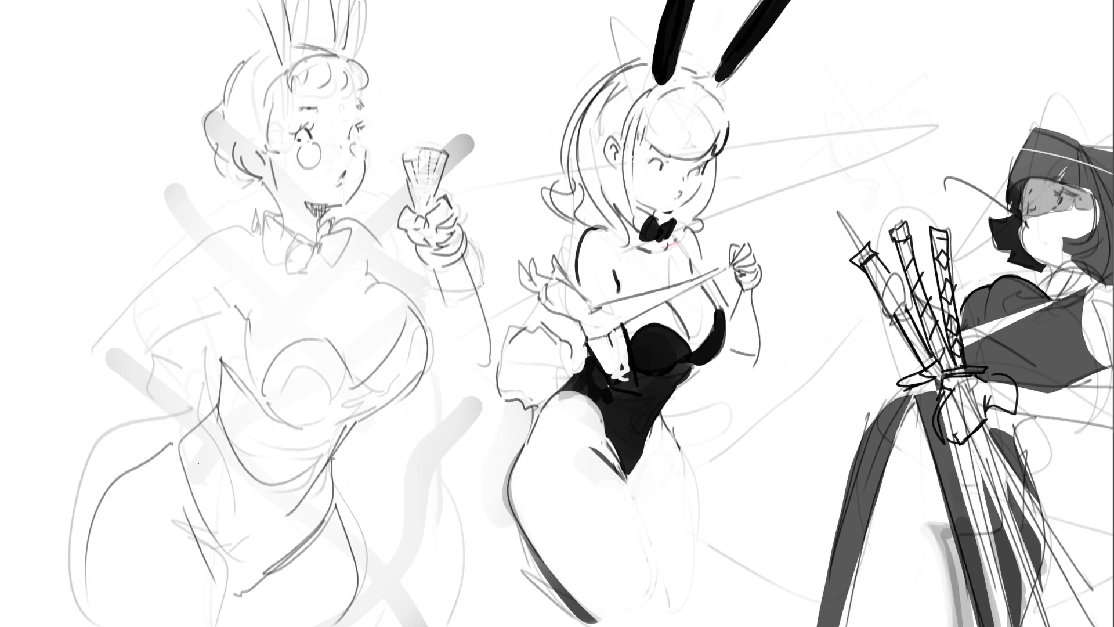
pyautogui.moveTo(153, 416)
pyautogui.mouseDown()
pyautogui.moveTo(145, 458)
pyautogui.moveTo(164, 463)
pyautogui.moveTo(190, 416)
pyautogui.moveTo(187, 486)
pyautogui.mouseUp()
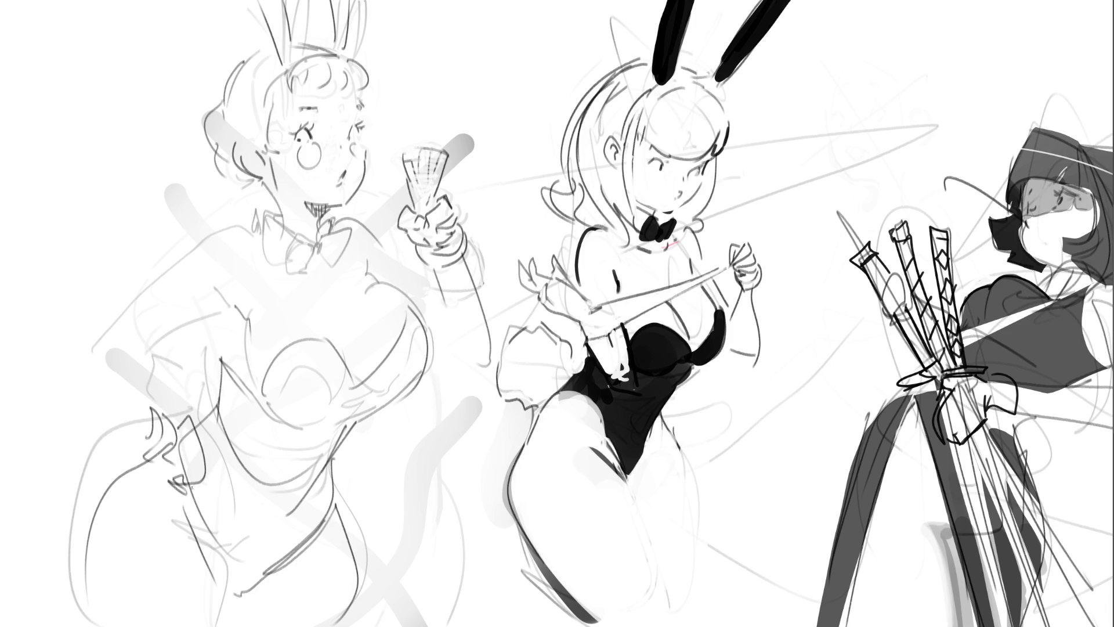
pyautogui.moveTo(176, 417); pyautogui.dragTo(179, 427)
# Add the left figure's arm and shoulder curves, two crossing lines, and lasso the raised arm.
pyautogui.moveTo(74, 356); pyautogui.dragTo(133, 442)
pyautogui.moveTo(106, 359); pyautogui.dragTo(211, 314)
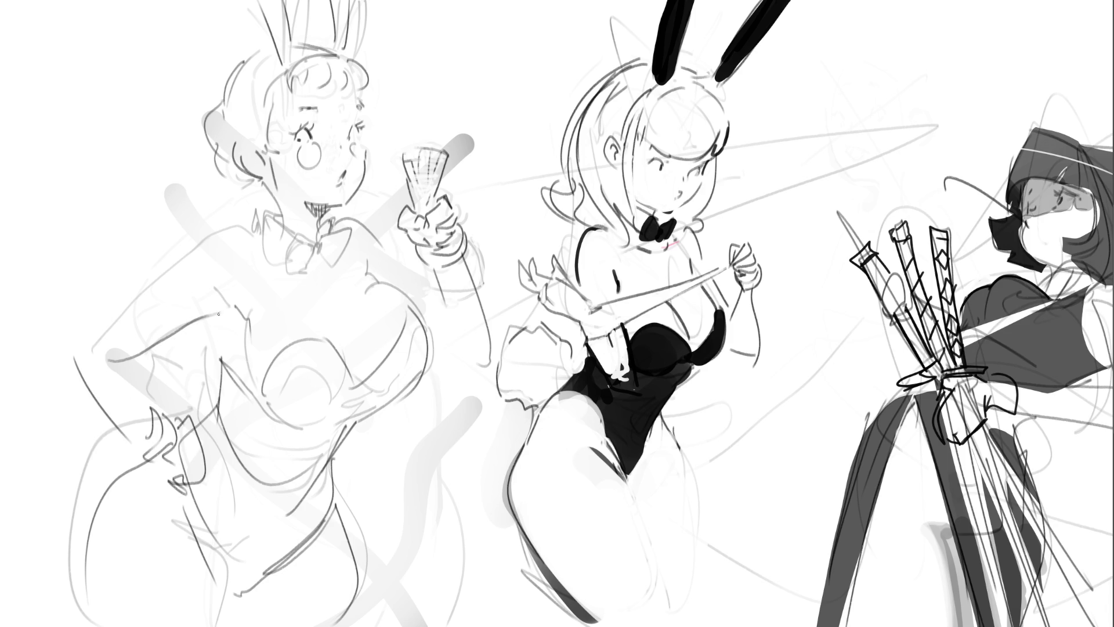
pyautogui.moveTo(130, 362); pyautogui.dragTo(152, 429)
pyautogui.moveTo(80, 348); pyautogui.dragTo(261, 216)
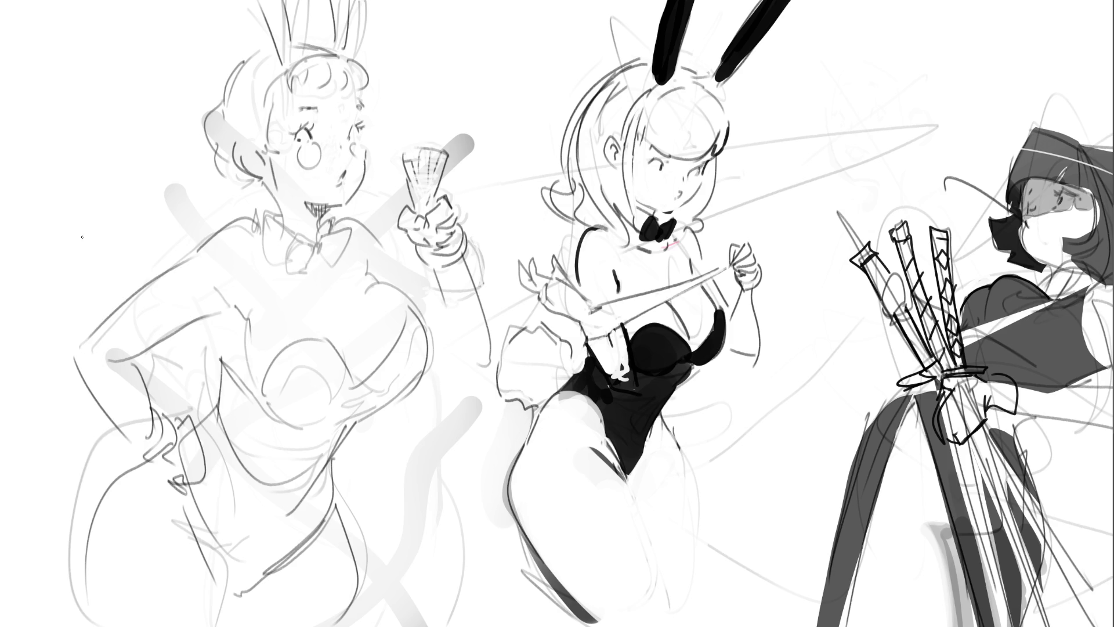
pyautogui.moveTo(35, 223); pyautogui.dragTo(214, 445)
pyautogui.moveTo(188, 208); pyautogui.dragTo(61, 412)
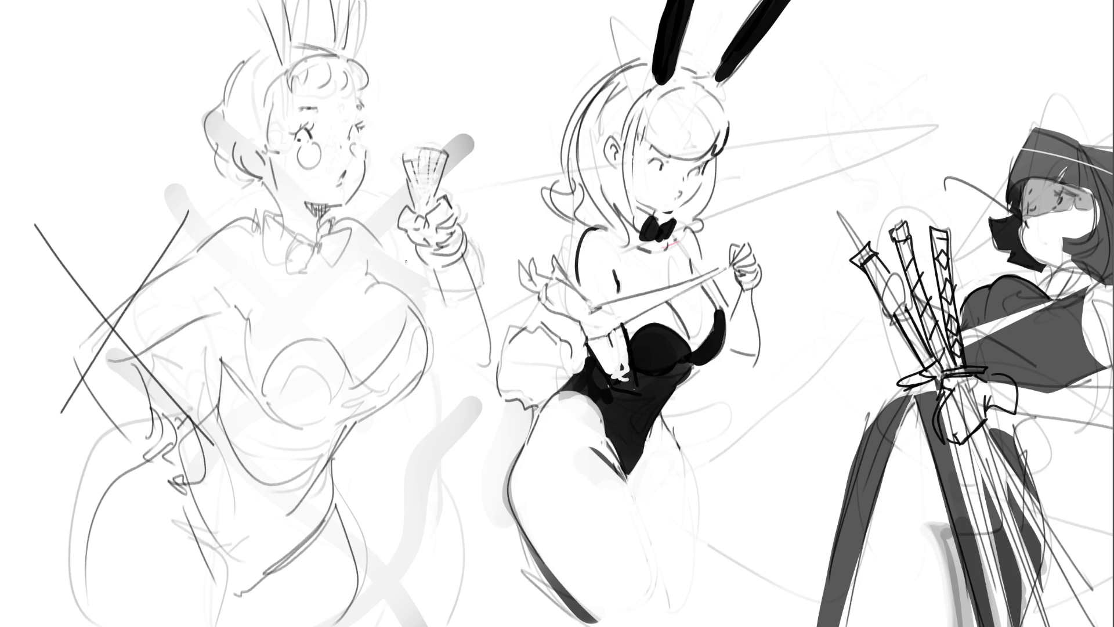
pyautogui.moveTo(502, 176)
pyautogui.mouseDown()
pyautogui.moveTo(467, 109)
pyautogui.moveTo(397, 200)
pyautogui.moveTo(406, 274)
pyautogui.moveTo(473, 372)
pyautogui.moveTo(496, 363)
pyautogui.moveTo(500, 273)
pyautogui.mouseUp()
# Free-transform the left bunny girl's arm and fan upward and confirm the new position.
pyautogui.hotkey('ctrl', 't')
pyautogui.moveTo(491, 329); pyautogui.dragTo(487, 292)
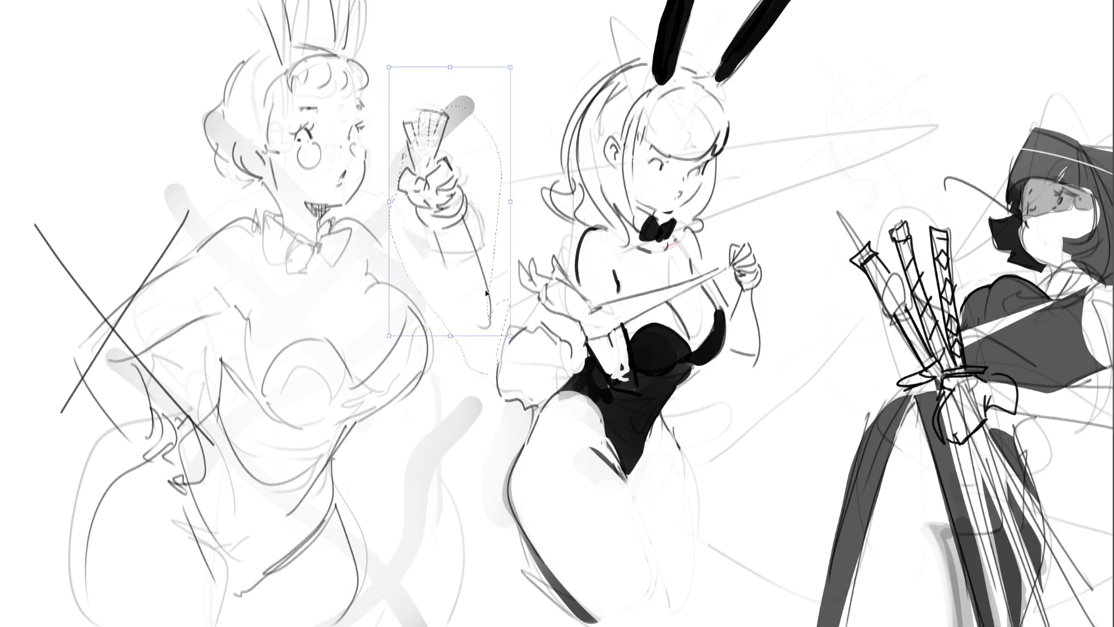
pyautogui.press('Return')
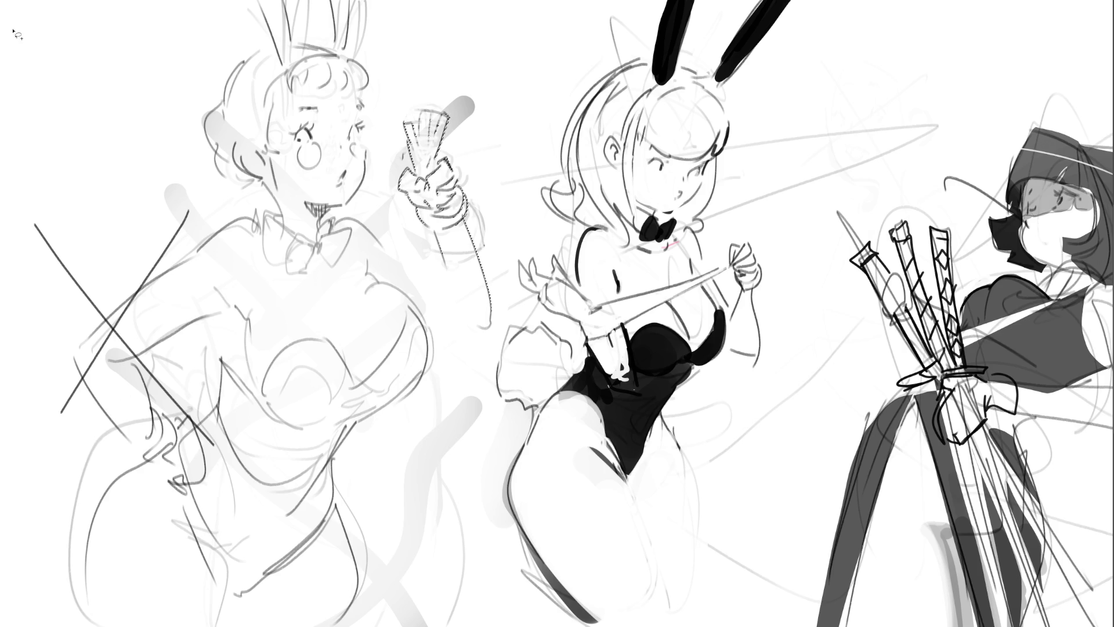
# Lasso the crossing strokes by the left hip, shift and tilt them, then delete them.
pyautogui.moveTo(195, 409)
pyautogui.mouseDown()
pyautogui.moveTo(204, 486)
pyautogui.moveTo(153, 471)
pyautogui.moveTo(50, 337)
pyautogui.moveTo(183, 217)
pyautogui.moveTo(247, 207)
pyautogui.moveTo(197, 244)
pyautogui.moveTo(227, 295)
pyautogui.moveTo(195, 374)
pyautogui.moveTo(154, 360)
pyautogui.moveTo(144, 324)
pyautogui.mouseUp()
pyautogui.hotkey('ctrl', 't')
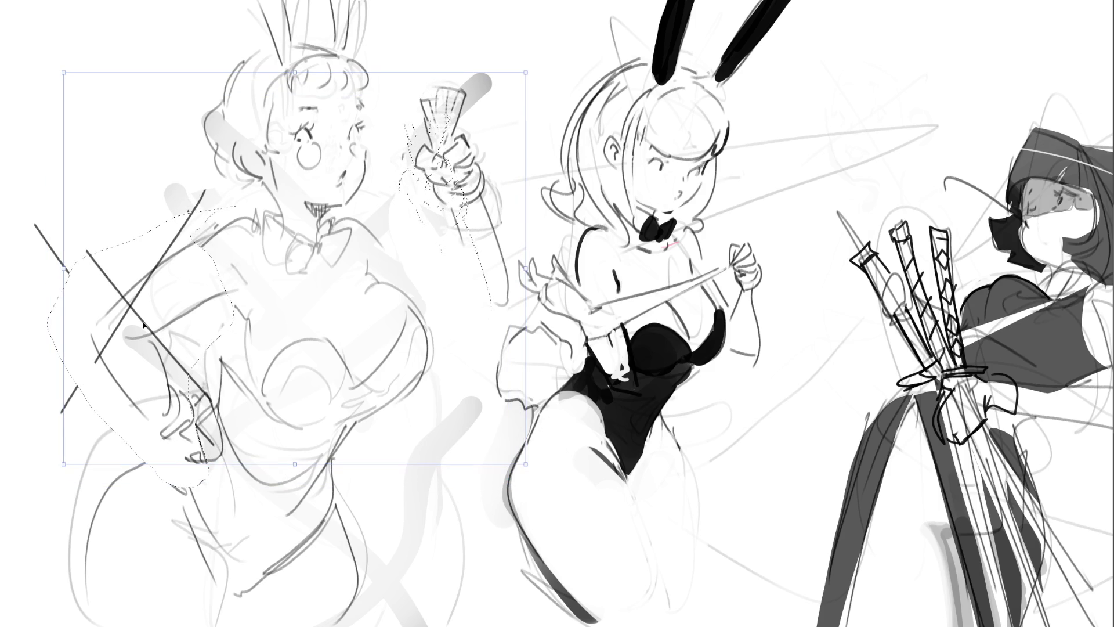
pyautogui.hotkey('ctrl', 'z')
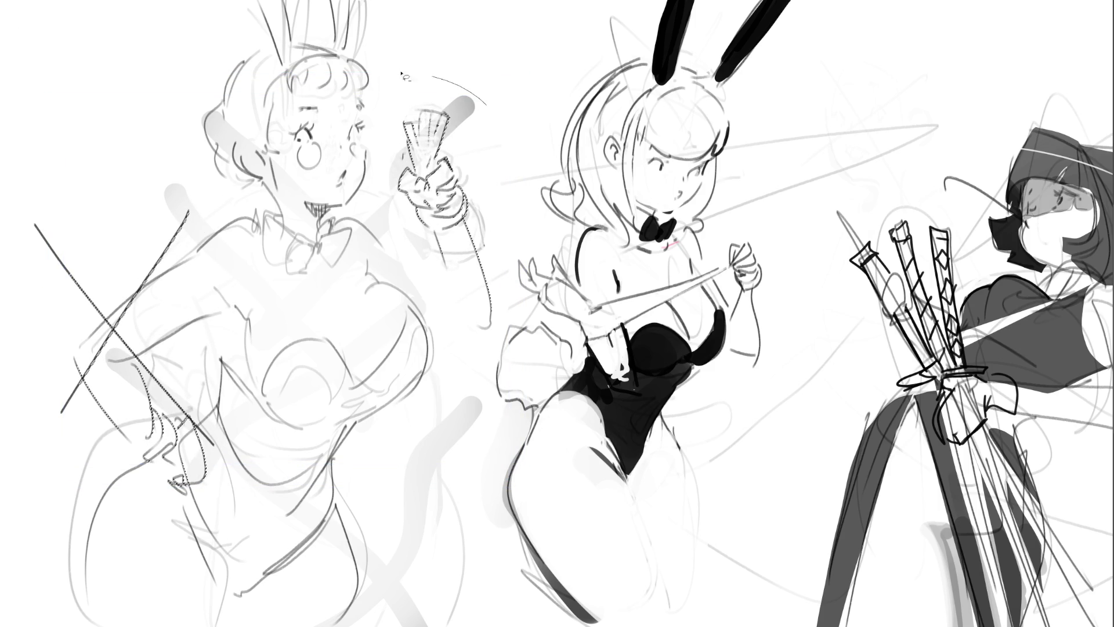
pyautogui.hotkey('ctrl', 'z')
pyautogui.hotkey('ctrl', 't')
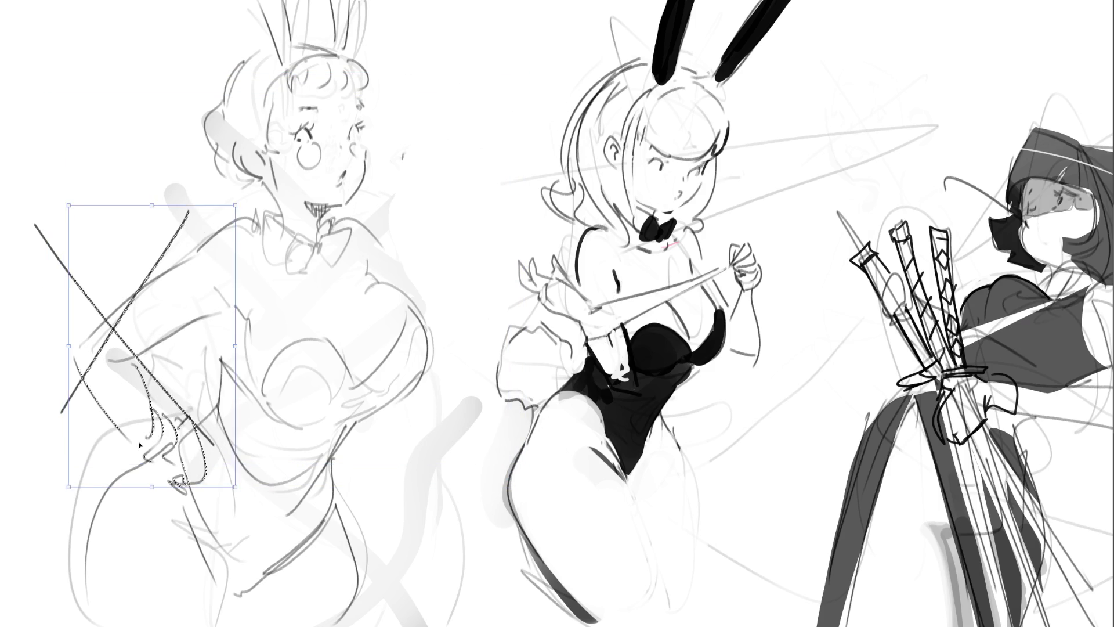
pyautogui.moveTo(181, 427); pyautogui.dragTo(196, 399)
pyautogui.moveTo(292, 304); pyautogui.dragTo(292, 311)
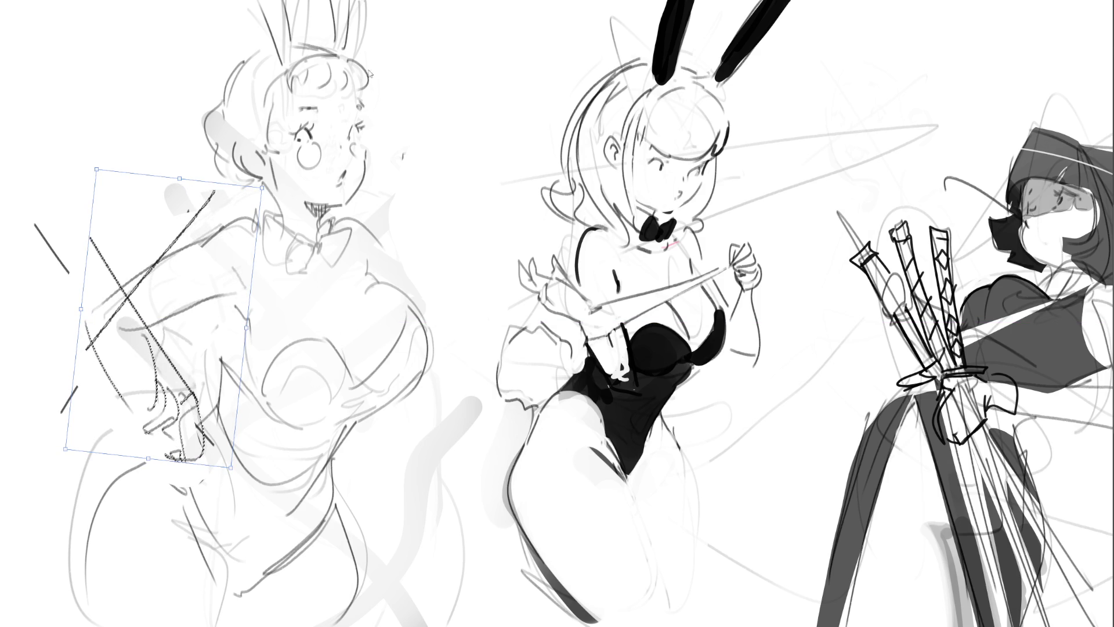
pyautogui.press('Return')
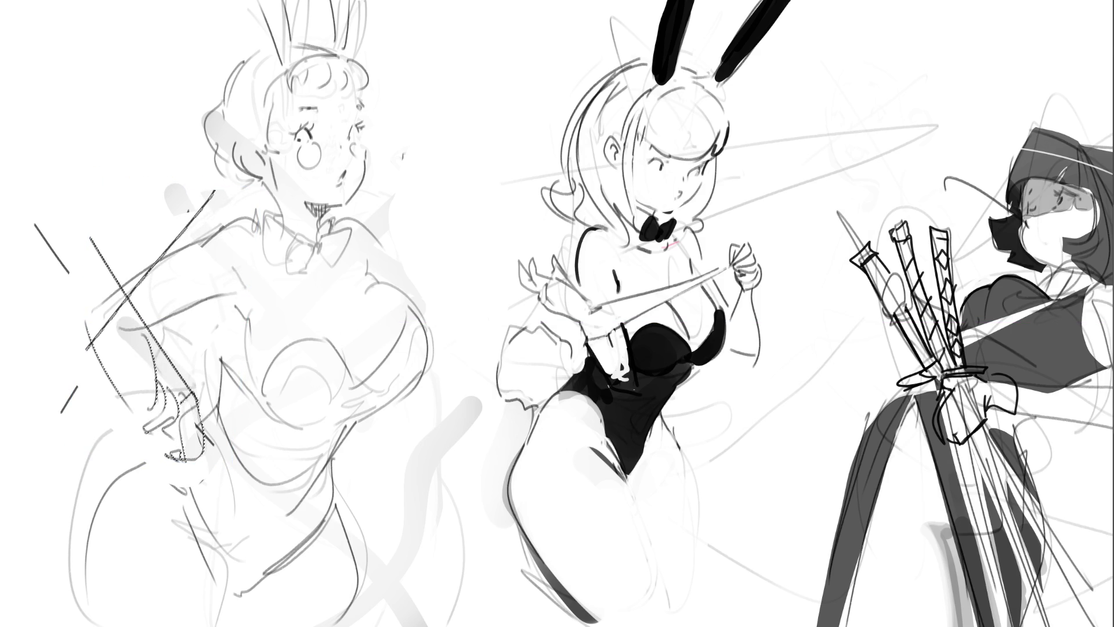
pyautogui.press('Delete')
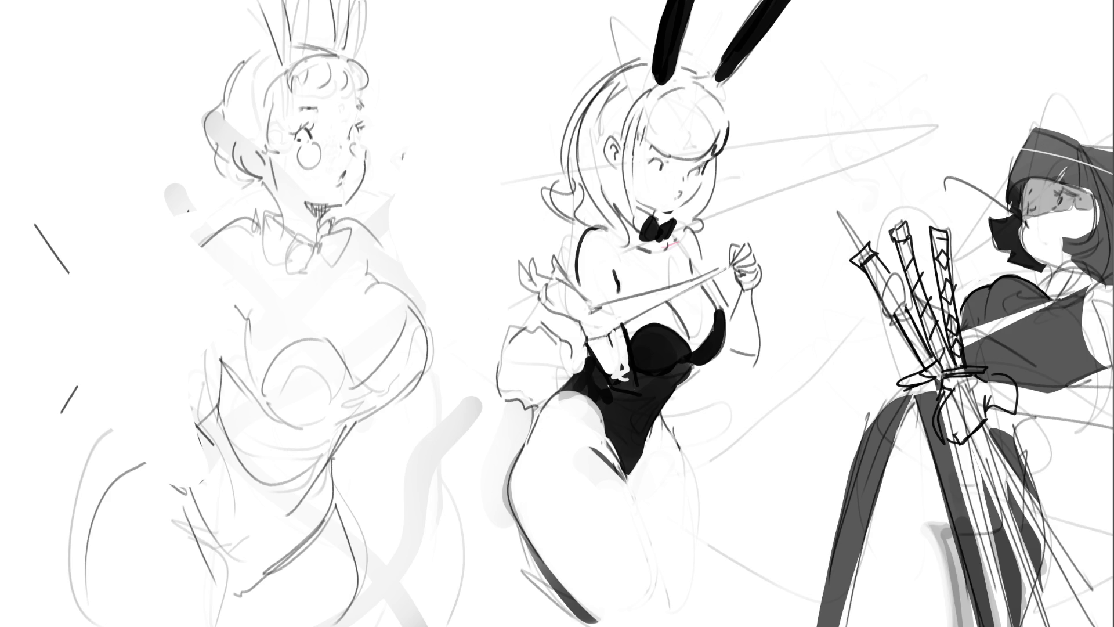
# Sketch chest strokes, a bow, and a cuffed arm reaching up to the left figure's chest.
pyautogui.moveTo(274, 323); pyautogui.dragTo(314, 296)
pyautogui.moveTo(282, 343); pyautogui.dragTo(317, 340)
pyautogui.moveTo(316, 300)
pyautogui.mouseDown()
pyautogui.moveTo(319, 349)
pyautogui.moveTo(321, 322)
pyautogui.moveTo(293, 355)
pyautogui.moveTo(321, 355)
pyautogui.mouseUp()
pyautogui.moveTo(273, 308); pyautogui.dragTo(277, 356)
pyautogui.moveTo(232, 325)
pyautogui.mouseDown()
pyautogui.moveTo(264, 319)
pyautogui.moveTo(232, 360)
pyautogui.moveTo(139, 311)
pyautogui.moveTo(216, 366)
pyautogui.moveTo(205, 362)
pyautogui.mouseUp()
pyautogui.moveTo(111, 321)
pyautogui.mouseDown()
pyautogui.moveTo(100, 318)
pyautogui.moveTo(200, 249)
pyautogui.mouseUp()
pyautogui.moveTo(204, 247)
pyautogui.mouseDown()
pyautogui.moveTo(224, 283)
pyautogui.moveTo(181, 318)
pyautogui.mouseUp()
pyautogui.moveTo(223, 277)
pyautogui.mouseDown()
pyautogui.moveTo(242, 282)
pyautogui.moveTo(216, 320)
pyautogui.moveTo(225, 333)
pyautogui.mouseUp()
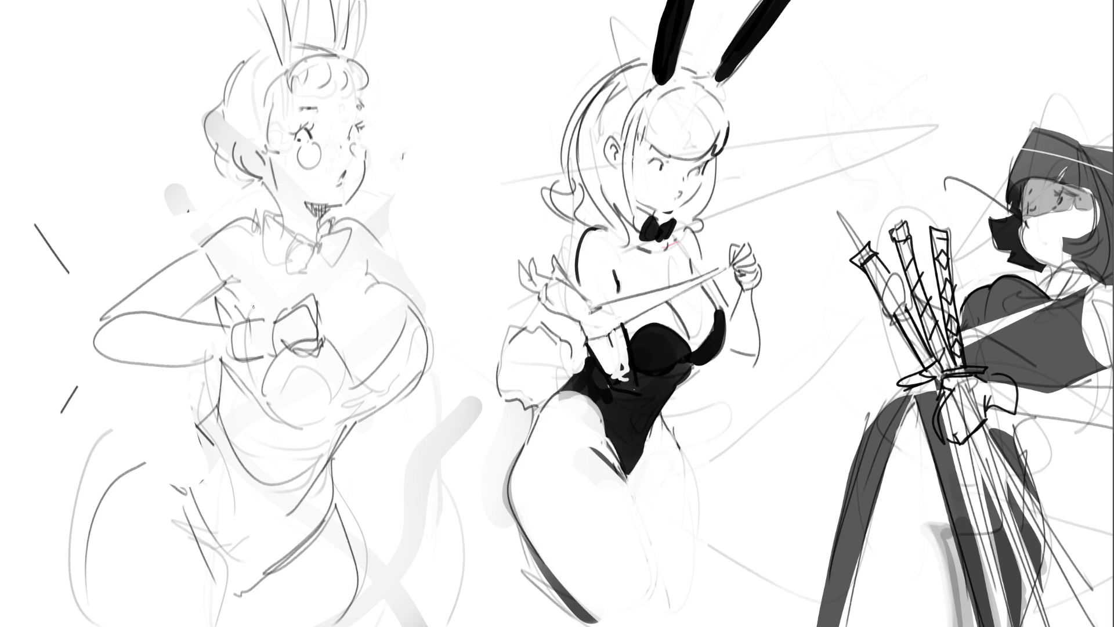
# Redraw the left figure's bowtie loops and add neck and shirt-collar lines.
pyautogui.moveTo(316, 250); pyautogui.dragTo(289, 281)
pyautogui.moveTo(320, 224); pyautogui.dragTo(354, 258)
pyautogui.moveTo(352, 259); pyautogui.dragTo(312, 283)
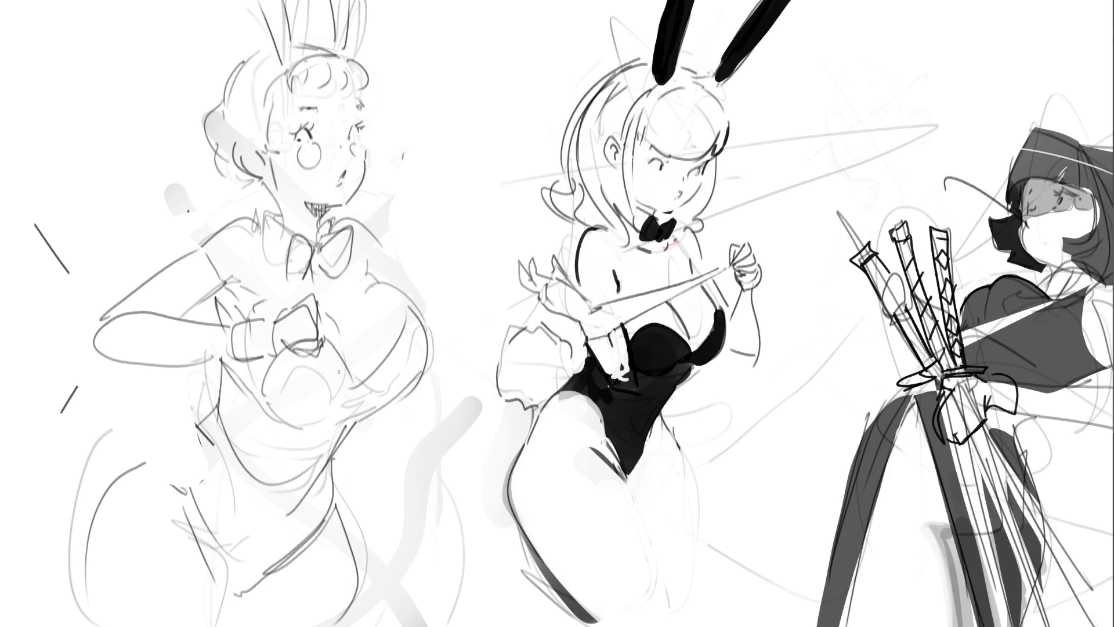
pyautogui.moveTo(273, 185)
pyautogui.mouseDown()
pyautogui.moveTo(271, 210)
pyautogui.moveTo(286, 227)
pyautogui.moveTo(273, 201)
pyautogui.mouseUp()
pyautogui.moveTo(256, 204)
pyautogui.mouseDown()
pyautogui.moveTo(283, 251)
pyautogui.moveTo(288, 227)
pyautogui.moveTo(333, 233)
pyautogui.mouseUp()
pyautogui.moveTo(332, 226); pyautogui.dragTo(338, 238)
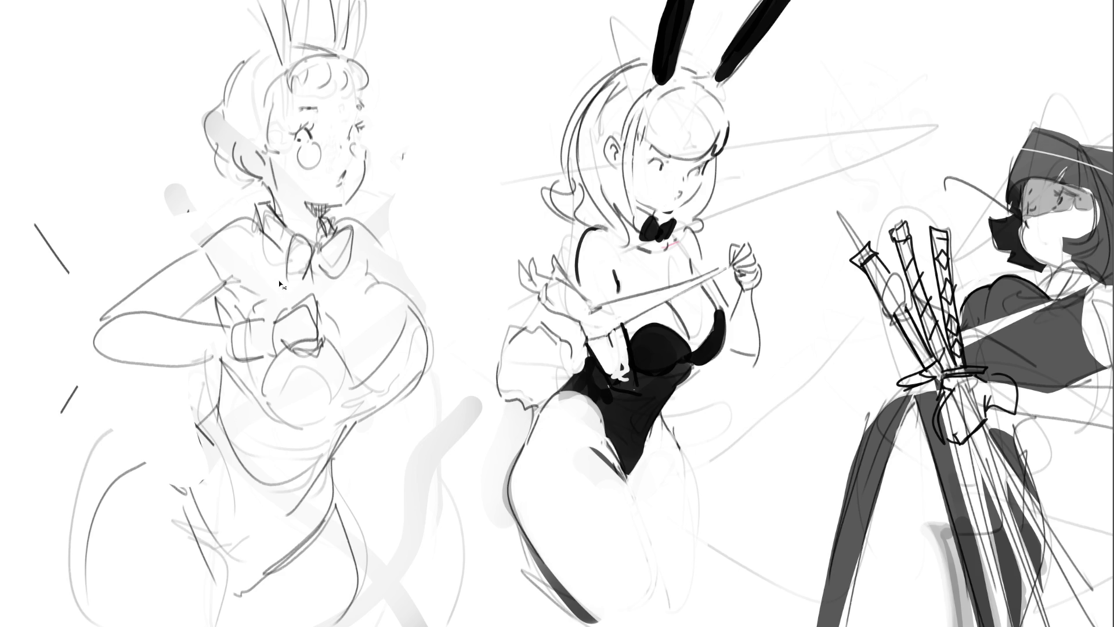
# Undo the collar, arm and bow strokes, then redo them back.
pyautogui.hotkey('ctrl', 'z')
pyautogui.hotkey('ctrl', 'z')
pyautogui.hotkey('ctrl', 'z')
pyautogui.hotkey('ctrl', 'z')
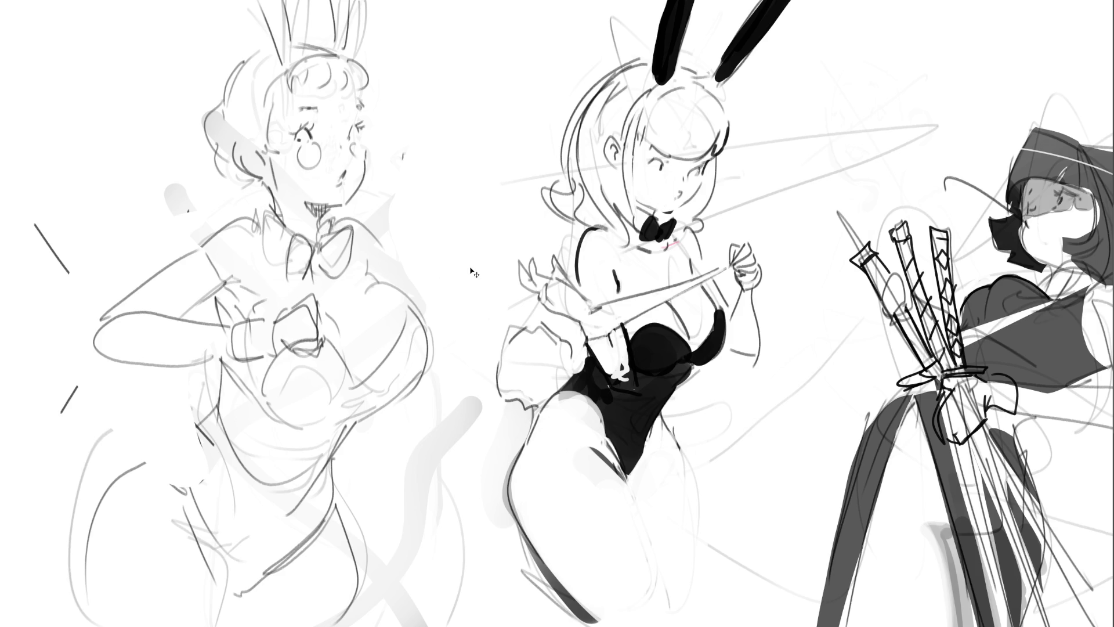
pyautogui.hotkey('ctrl', 'z')
pyautogui.hotkey('ctrl', 'z')
pyautogui.hotkey('ctrl', 'z')
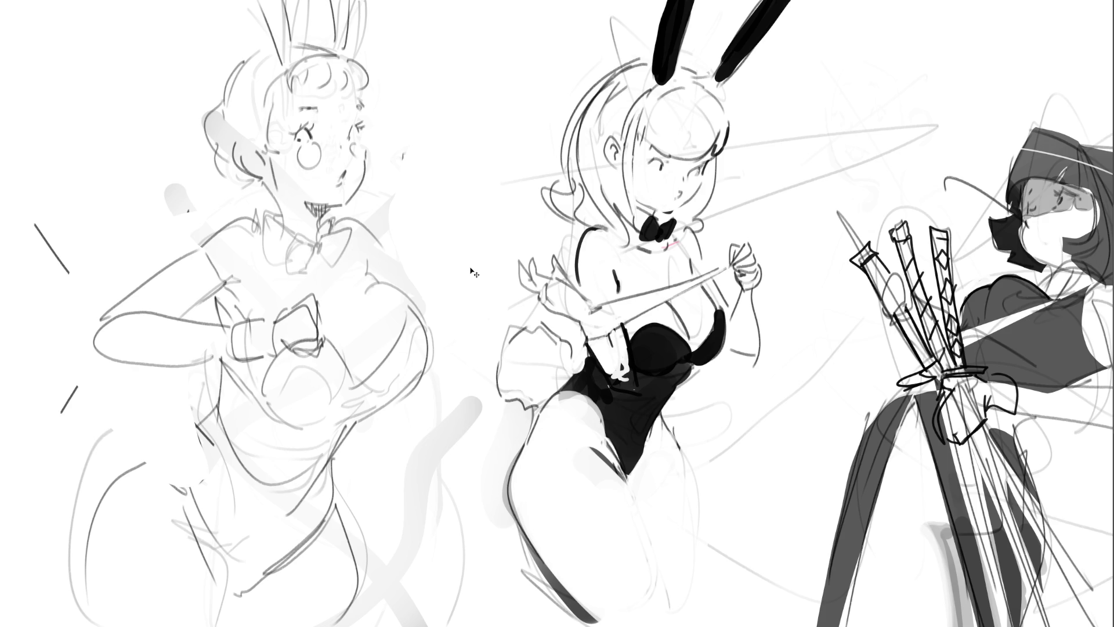
pyautogui.hotkey('ctrl', 'z')
pyautogui.hotkey('ctrl', 'z')
pyautogui.hotkey('ctrl', 'z')
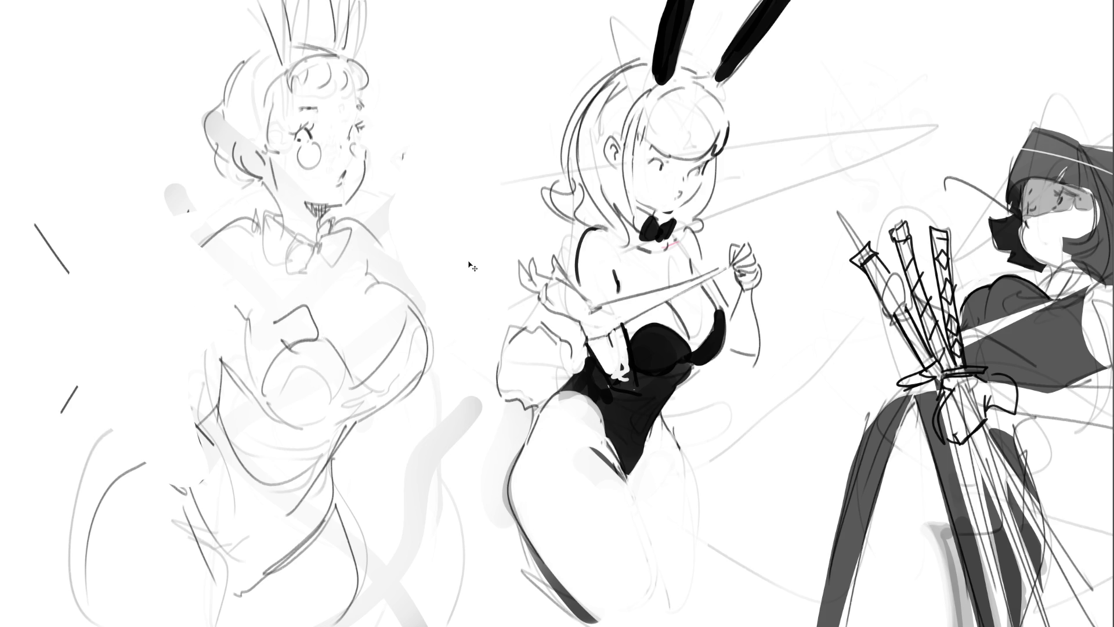
pyautogui.hotkey('ctrl', 'y')
pyautogui.hotkey('ctrl', 'y')
pyautogui.hotkey('ctrl', 'y')
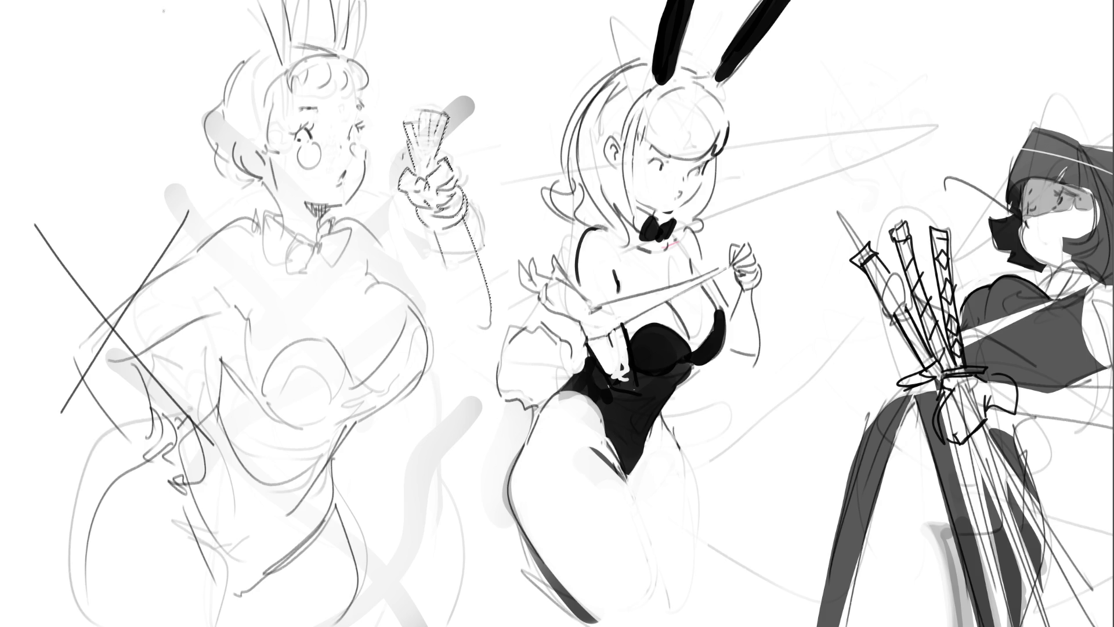
# Lasso and erase areas around the left figure, undoing so the arm and chest bow remain.
pyautogui.moveTo(28, 167)
pyautogui.mouseDown()
pyautogui.moveTo(229, 207)
pyautogui.moveTo(258, 263)
pyautogui.moveTo(205, 427)
pyautogui.mouseUp()
pyautogui.moveTo(142, 128)
pyautogui.mouseDown()
pyautogui.moveTo(129, 1)
pyautogui.moveTo(398, 32)
pyautogui.moveTo(398, 191)
pyautogui.moveTo(458, 335)
pyautogui.moveTo(519, 621)
pyautogui.moveTo(508, 626)
pyautogui.mouseUp()
pyautogui.press('Delete')
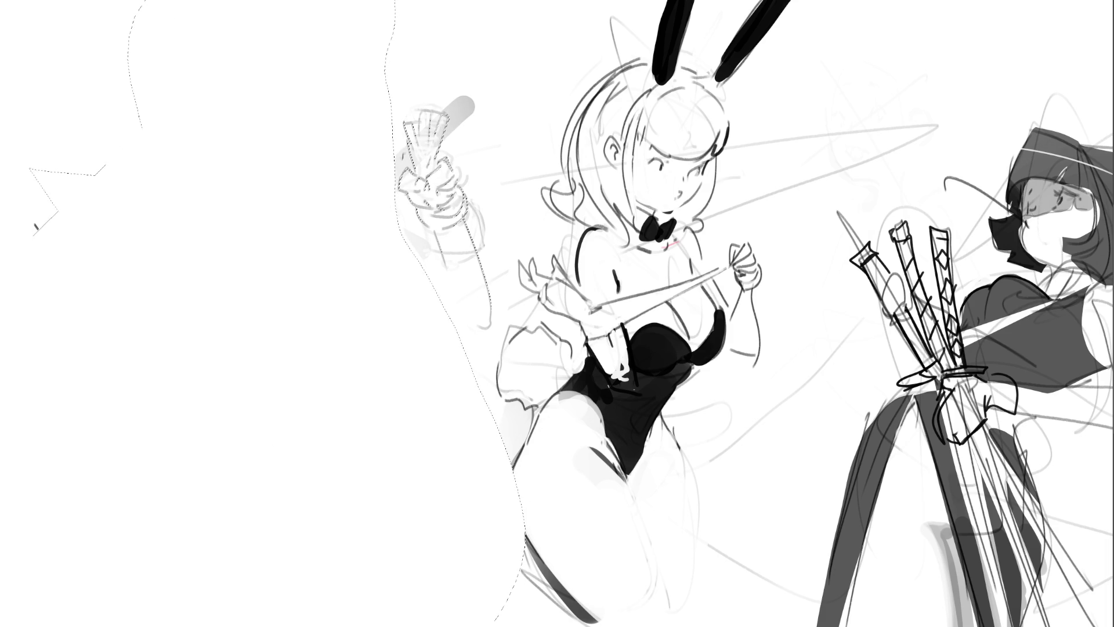
pyautogui.hotkey('ctrl', 'z')
pyautogui.moveTo(467, 227)
pyautogui.mouseDown()
pyautogui.moveTo(461, 84)
pyautogui.moveTo(400, 157)
pyautogui.moveTo(447, 310)
pyautogui.moveTo(502, 340)
pyautogui.mouseUp()
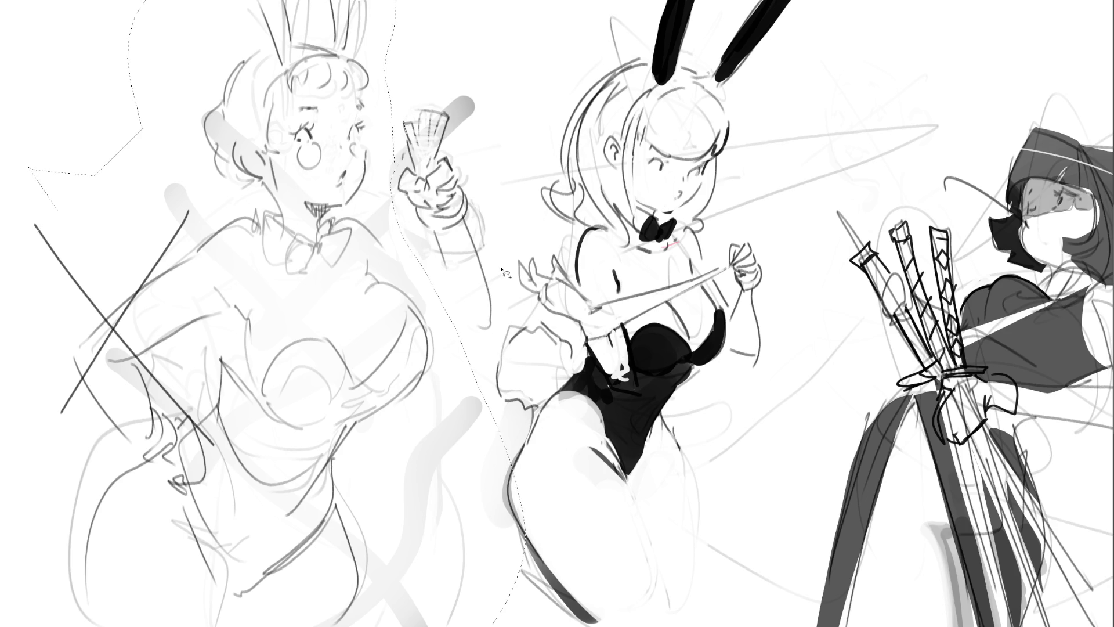
pyautogui.press('Delete')
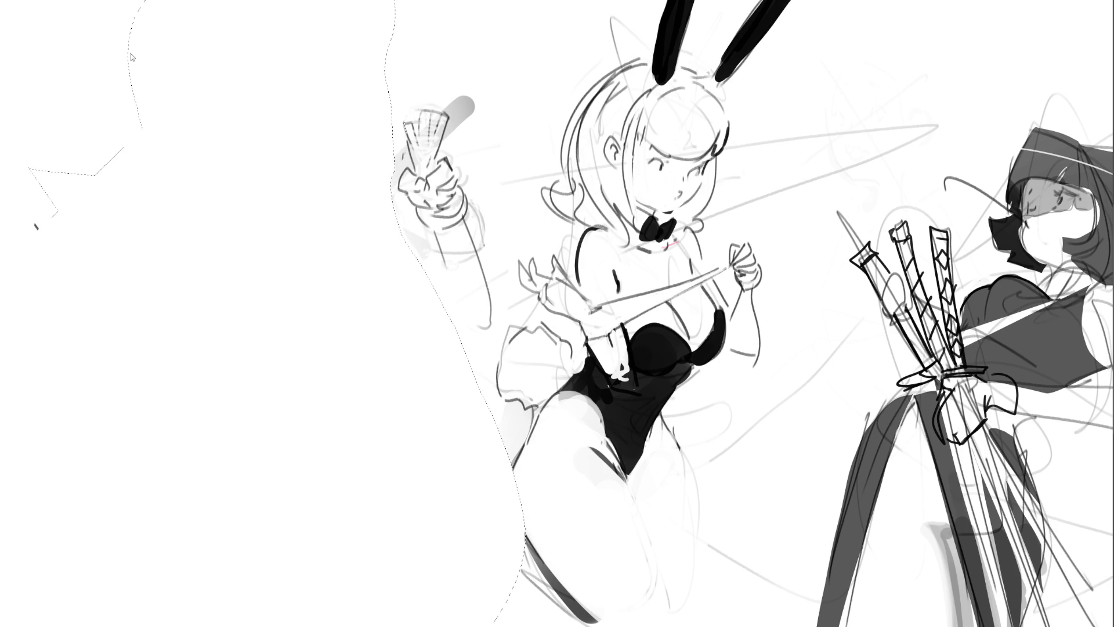
pyautogui.hotkey('ctrl', 'z')
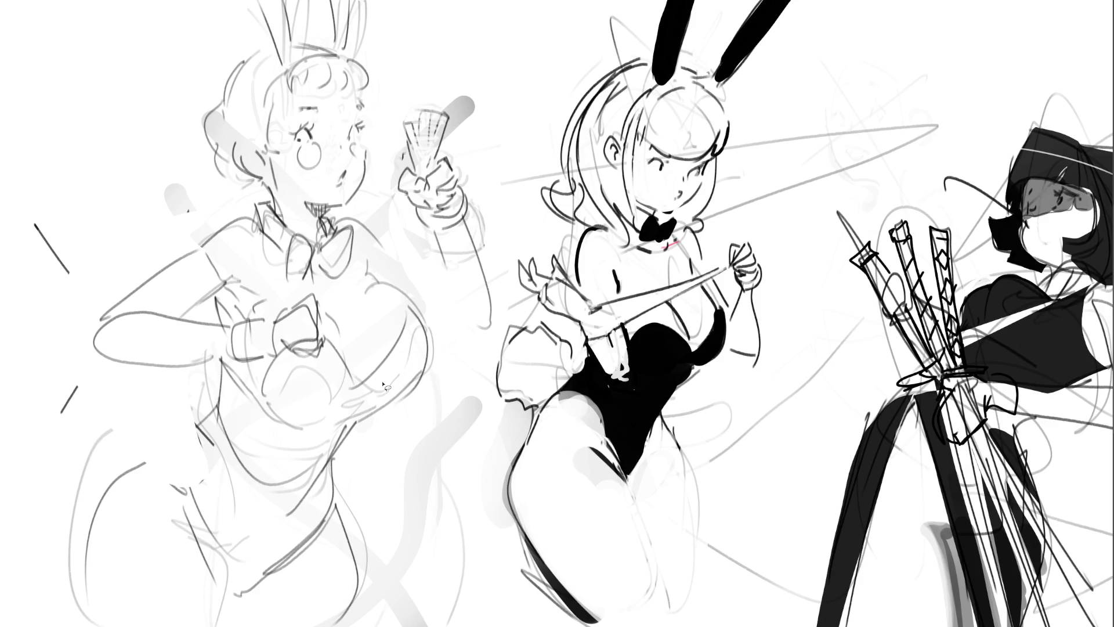
# Deselect, then sketch a fist on the left figure's lower arm and zigzag hatching on her chest.
pyautogui.moveTo(191, 405)
pyautogui.mouseDown()
pyautogui.moveTo(139, 445)
pyautogui.moveTo(194, 413)
pyautogui.mouseUp()
pyautogui.hotkey('ctrl', 'd')
pyautogui.moveTo(139, 381); pyautogui.dragTo(131, 428)
pyautogui.moveTo(143, 382)
pyautogui.mouseDown()
pyautogui.moveTo(191, 384)
pyautogui.moveTo(200, 406)
pyautogui.mouseUp()
pyautogui.moveTo(120, 431); pyautogui.dragTo(143, 458)
pyautogui.moveTo(189, 415); pyautogui.dragTo(197, 425)
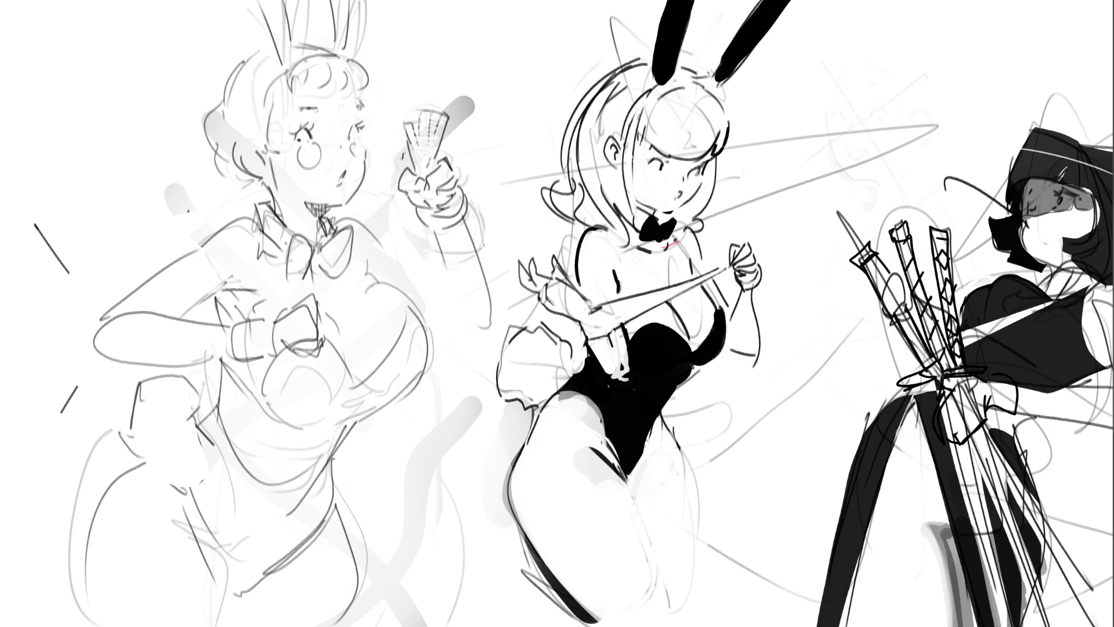
pyautogui.moveTo(235, 287); pyautogui.dragTo(241, 320)
# Fit the whole canvas in view and move all three figures left, freeing space on the right.
pyautogui.hscroll(5, 557, 314)
pyautogui.hotkey('ctrl', '0')
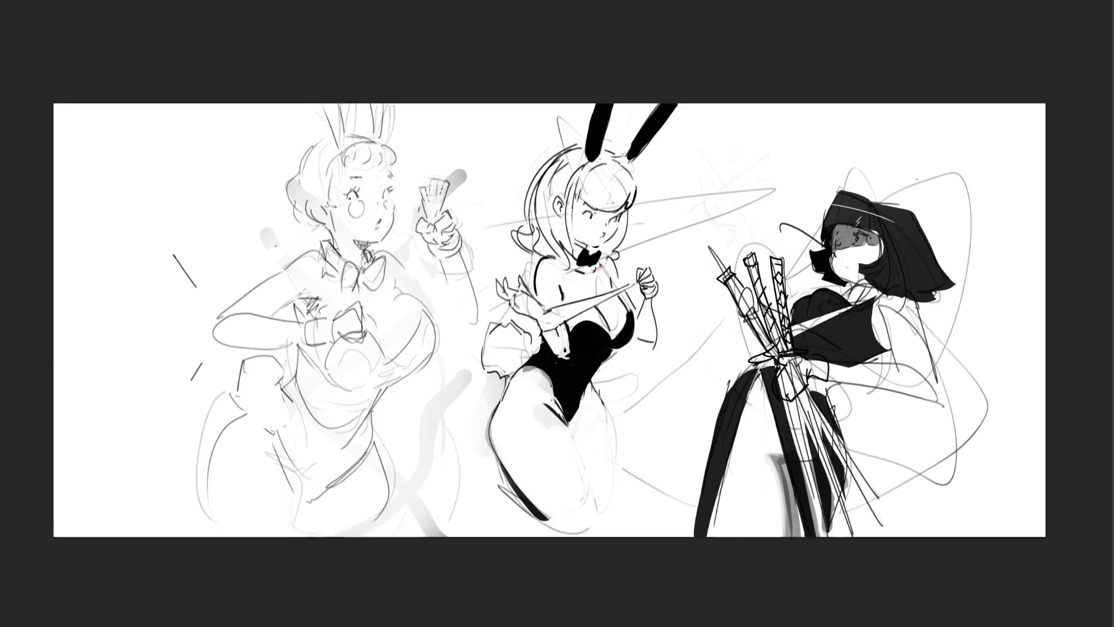
pyautogui.moveTo(745, 168); pyautogui.dragTo(646, 173)
pyautogui.press('Return')
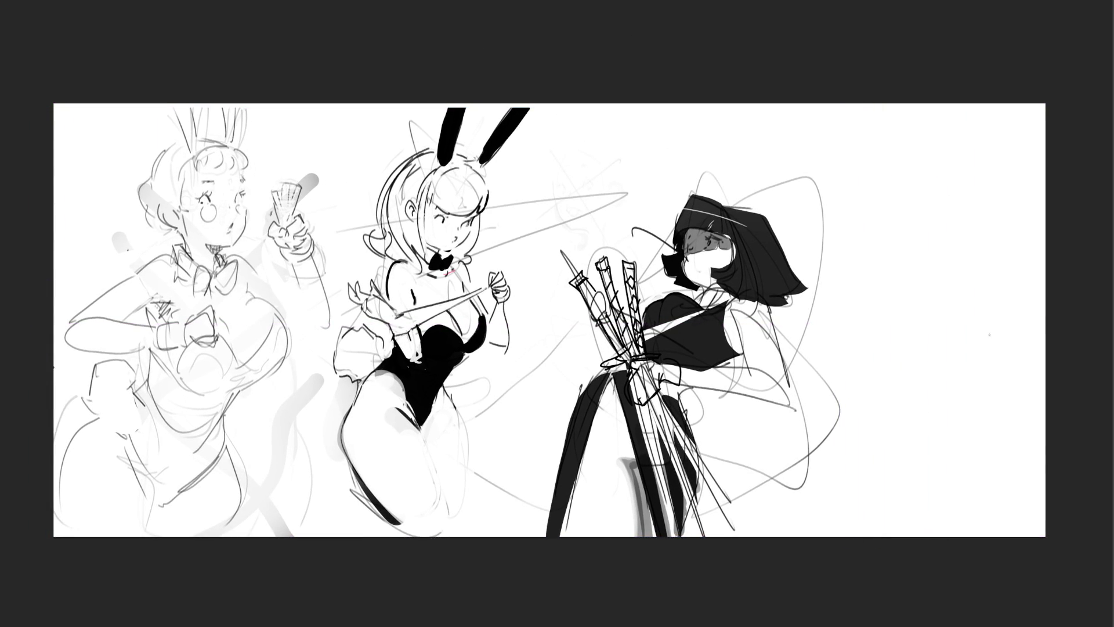
pyautogui.scroll(3, 995, 348)
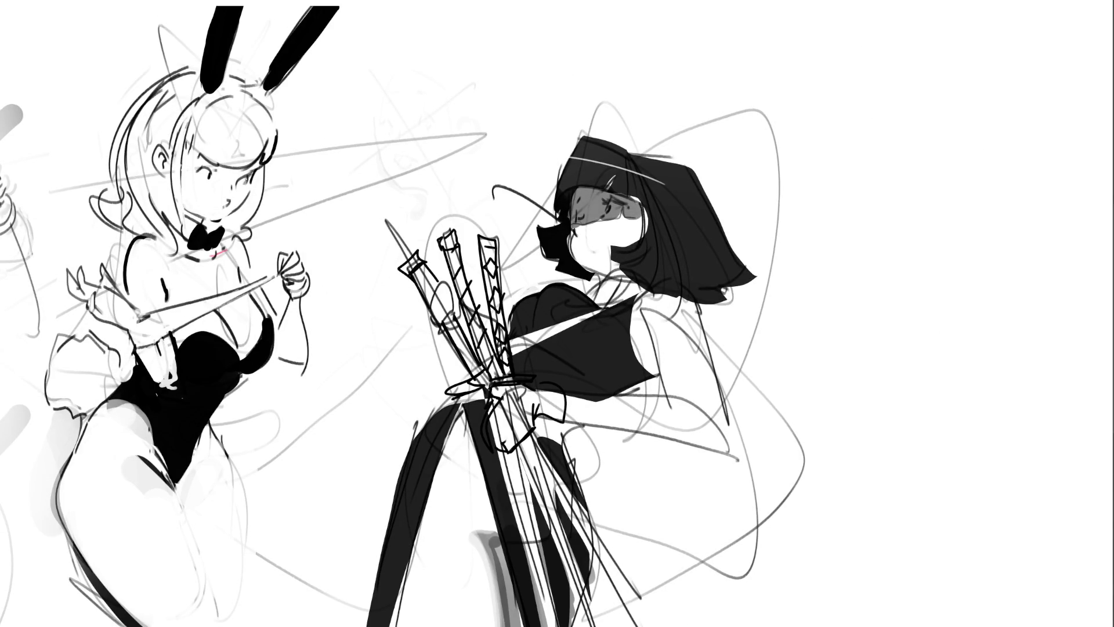
# Start a back-view pose study right of the nun with head, shoulders, back and hip curve.
pyautogui.moveTo(878, 103); pyautogui.dragTo(887, 89)
pyautogui.moveTo(861, 134)
pyautogui.mouseDown()
pyautogui.moveTo(906, 83)
pyautogui.moveTo(925, 151)
pyautogui.mouseUp()
pyautogui.moveTo(928, 102)
pyautogui.mouseDown()
pyautogui.moveTo(911, 209)
pyautogui.moveTo(940, 141)
pyautogui.mouseUp()
pyautogui.moveTo(916, 77)
pyautogui.mouseDown()
pyautogui.moveTo(949, 58)
pyautogui.moveTo(953, 124)
pyautogui.mouseUp()
pyautogui.moveTo(952, 80)
pyautogui.mouseDown()
pyautogui.moveTo(933, 270)
pyautogui.moveTo(979, 142)
pyautogui.mouseUp()
pyautogui.moveTo(961, 99); pyautogui.dragTo(966, 210)
pyautogui.moveTo(993, 137); pyautogui.dragTo(960, 257)
pyautogui.moveTo(985, 190); pyautogui.dragTo(934, 299)
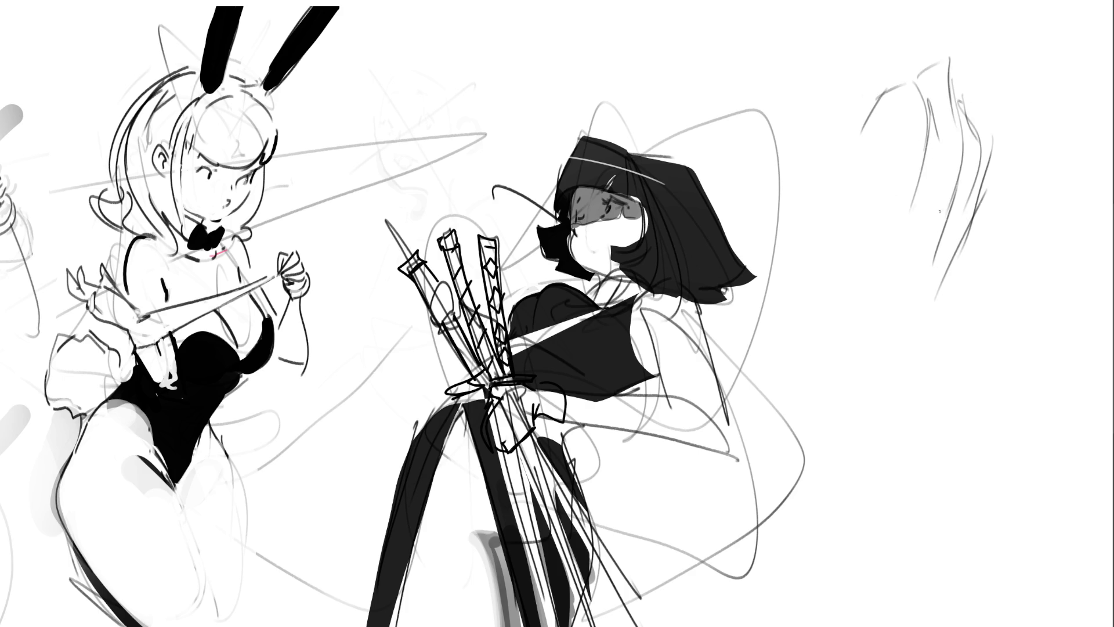
pyautogui.moveTo(938, 152)
pyautogui.mouseDown()
pyautogui.moveTo(912, 262)
pyautogui.moveTo(939, 291)
pyautogui.mouseUp()
pyautogui.moveTo(962, 197)
pyautogui.mouseDown()
pyautogui.moveTo(965, 245)
pyautogui.moveTo(889, 373)
pyautogui.moveTo(892, 394)
pyautogui.mouseUp()
# Add a foot, both legs and a boxy hat shape at the pose study's hip.
pyautogui.moveTo(891, 376)
pyautogui.mouseDown()
pyautogui.moveTo(966, 337)
pyautogui.moveTo(998, 350)
pyautogui.mouseUp()
pyautogui.moveTo(959, 279); pyautogui.dragTo(1025, 371)
pyautogui.moveTo(1024, 370); pyautogui.dragTo(949, 389)
pyautogui.moveTo(884, 378)
pyautogui.mouseDown()
pyautogui.moveTo(928, 443)
pyautogui.moveTo(949, 516)
pyautogui.moveTo(909, 429)
pyautogui.mouseUp()
pyautogui.moveTo(909, 423); pyautogui.dragTo(920, 467)
pyautogui.moveTo(931, 579)
pyautogui.mouseDown()
pyautogui.moveTo(936, 432)
pyautogui.moveTo(997, 346)
pyautogui.moveTo(1050, 558)
pyautogui.moveTo(1067, 372)
pyautogui.mouseUp()
pyautogui.moveTo(1014, 354)
pyautogui.mouseDown()
pyautogui.moveTo(1053, 382)
pyautogui.moveTo(1110, 487)
pyautogui.mouseUp()
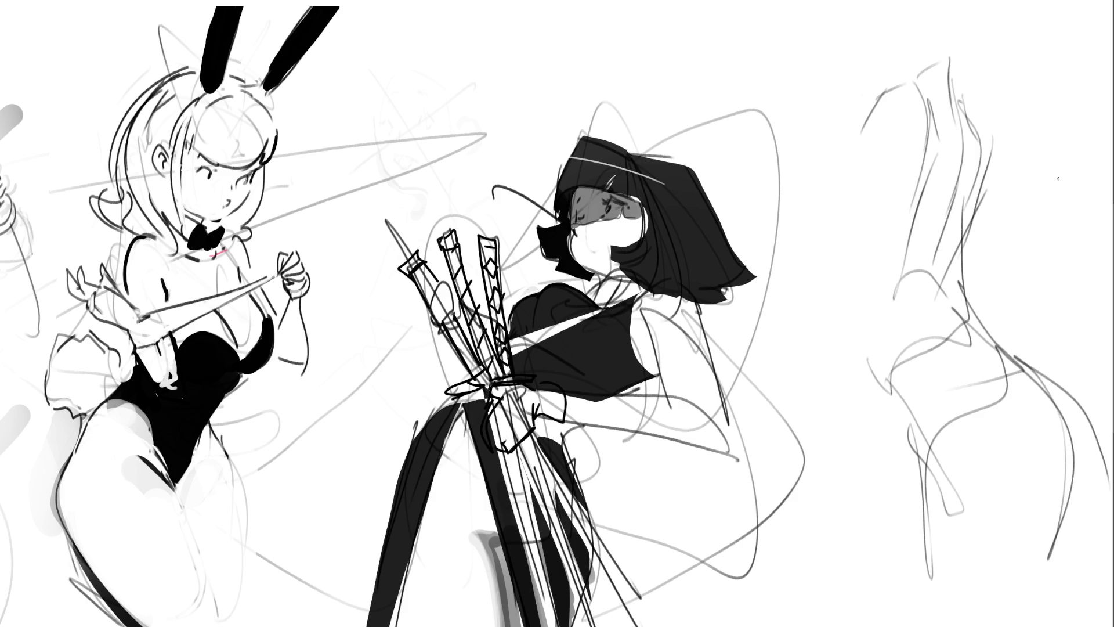
pyautogui.moveTo(1010, 341)
pyautogui.mouseDown()
pyautogui.moveTo(995, 344)
pyautogui.moveTo(1035, 274)
pyautogui.moveTo(1080, 357)
pyautogui.moveTo(986, 381)
pyautogui.mouseUp()
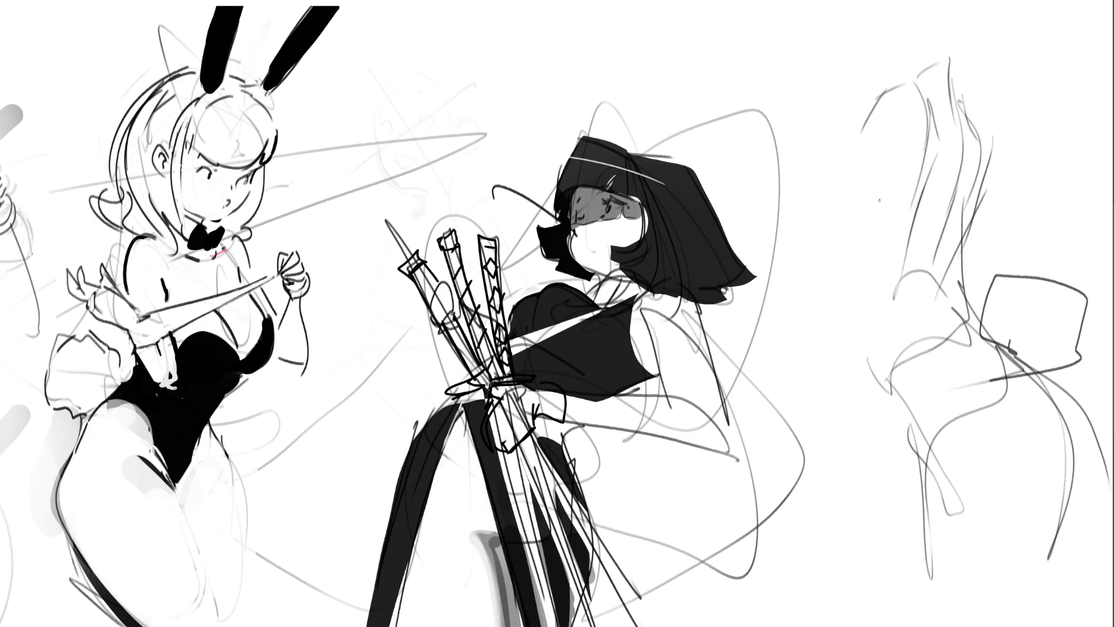
# Add arm, side and back lines, the neck, hair and ear, plus small torso and hip details.
pyautogui.moveTo(829, 171)
pyautogui.mouseDown()
pyautogui.moveTo(819, 181)
pyautogui.moveTo(841, 242)
pyautogui.mouseUp()
pyautogui.moveTo(871, 143); pyautogui.dragTo(857, 290)
pyautogui.moveTo(922, 191); pyautogui.dragTo(866, 343)
pyautogui.moveTo(994, 160); pyautogui.dragTo(1004, 257)
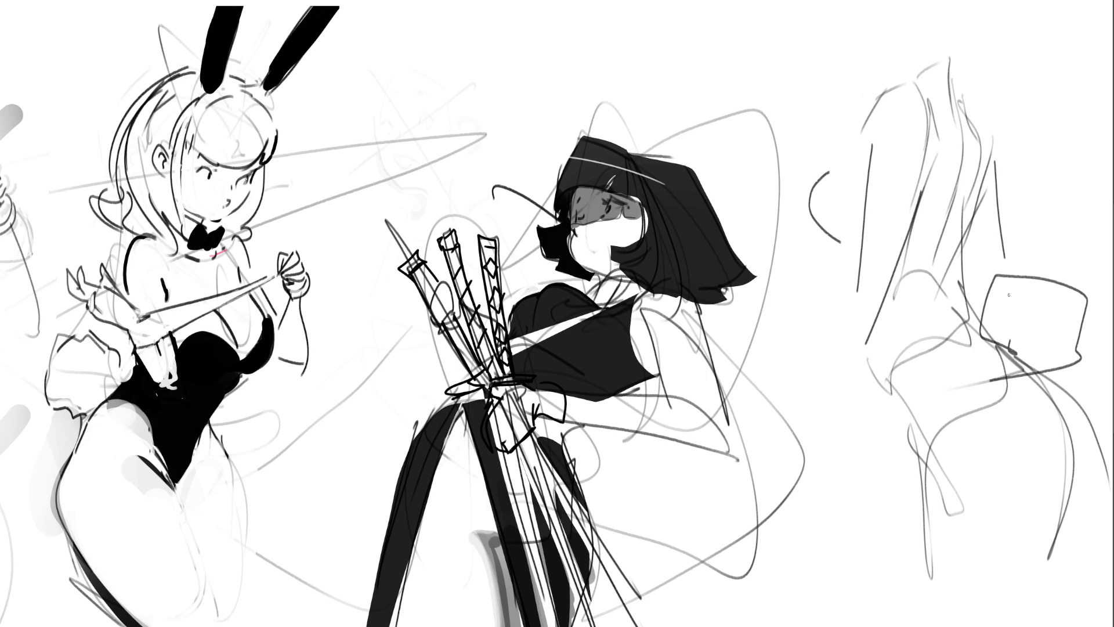
pyautogui.moveTo(954, 30)
pyautogui.mouseDown()
pyautogui.moveTo(964, 61)
pyautogui.moveTo(950, 51)
pyautogui.moveTo(998, 0)
pyautogui.mouseUp()
pyautogui.moveTo(929, 9)
pyautogui.mouseDown()
pyautogui.moveTo(943, 21)
pyautogui.moveTo(882, 21)
pyautogui.moveTo(895, 36)
pyautogui.moveTo(884, 31)
pyautogui.mouseUp()
pyautogui.moveTo(877, 44); pyautogui.dragTo(887, 57)
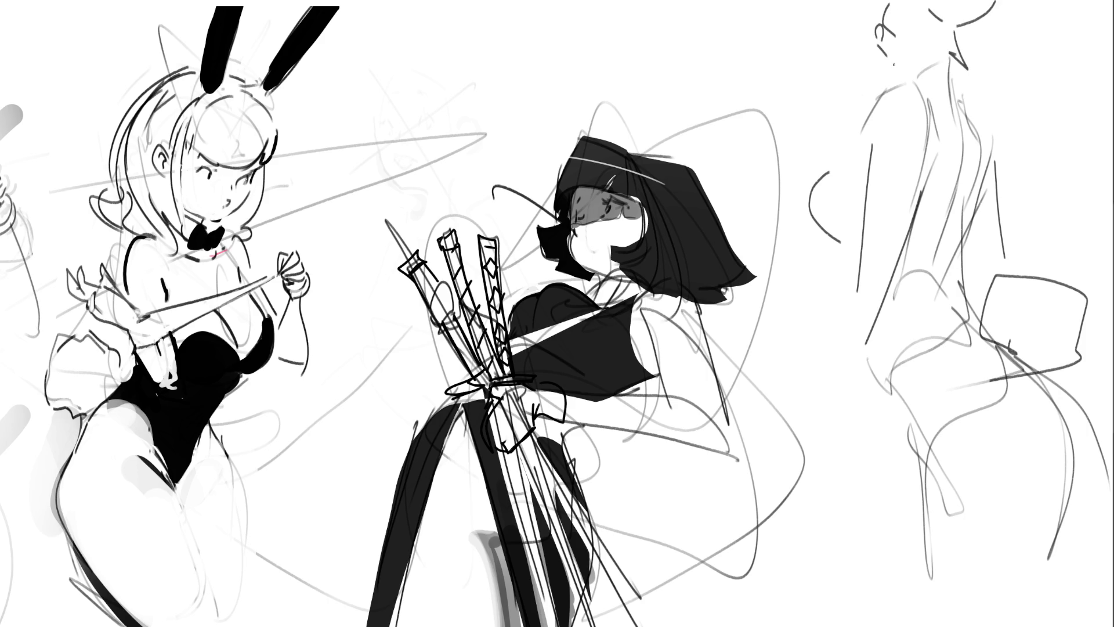
pyautogui.moveTo(834, 26); pyautogui.dragTo(857, 70)
pyautogui.moveTo(889, 293); pyautogui.dragTo(800, 433)
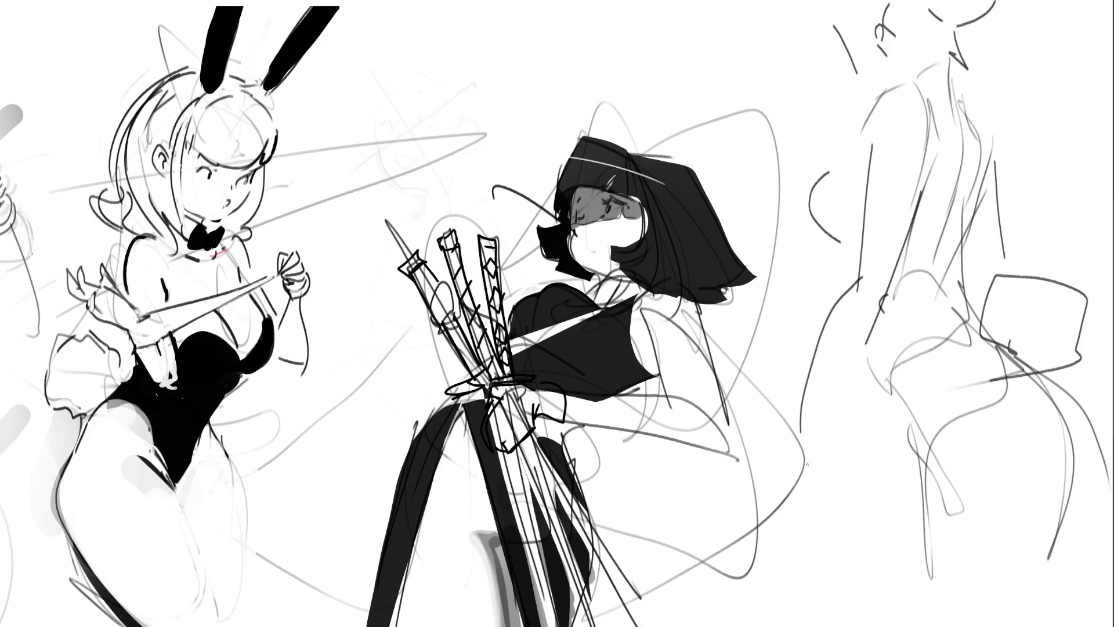
pyautogui.moveTo(904, 402)
pyautogui.mouseDown()
pyautogui.moveTo(1007, 361)
pyautogui.moveTo(1027, 371)
pyautogui.mouseUp()
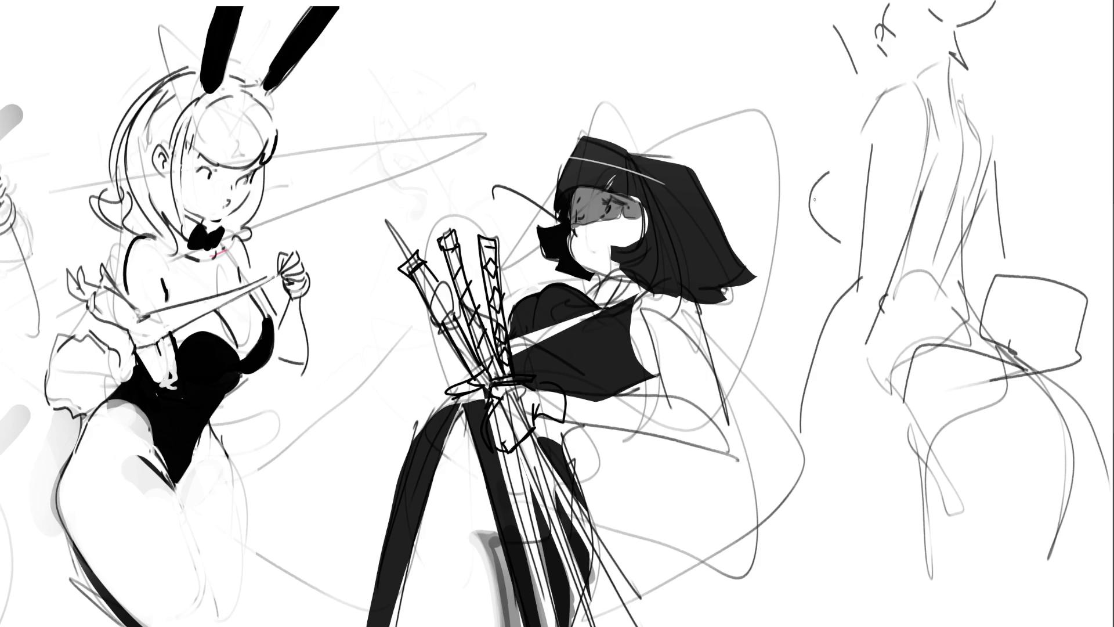
pyautogui.moveTo(809, 204); pyautogui.dragTo(862, 236)
pyautogui.moveTo(861, 148)
pyautogui.mouseDown()
pyautogui.moveTo(853, 156)
pyautogui.moveTo(873, 106)
pyautogui.mouseUp()
# With the whole canvas in view, lasso the middle figures and shift them left.
pyautogui.hotkey('ctrl', '0')
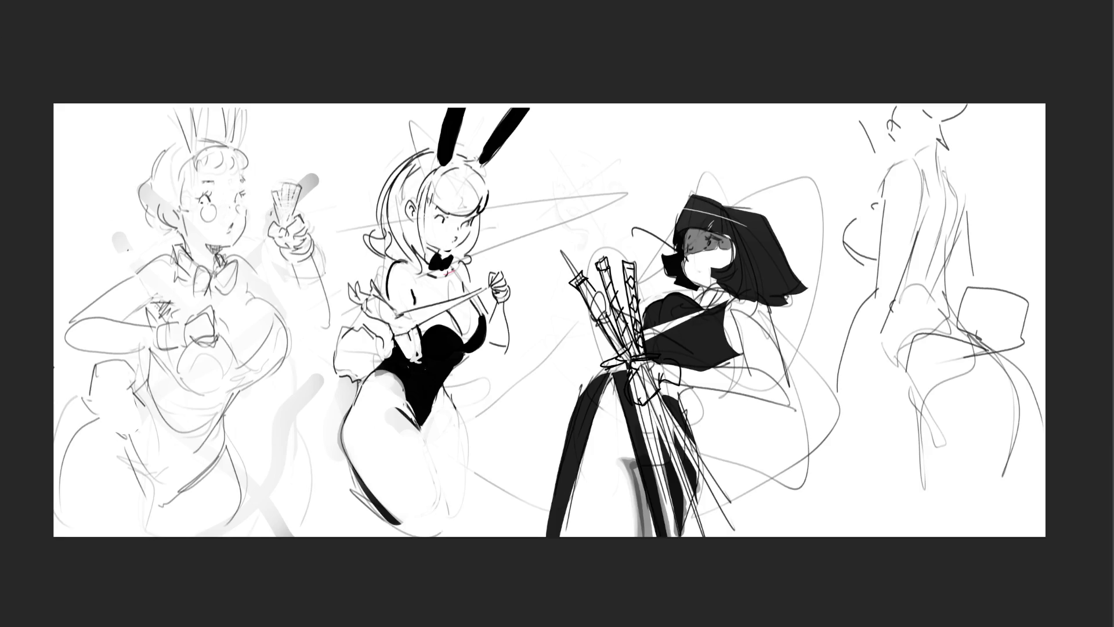
pyautogui.moveTo(1043, 156)
pyautogui.mouseDown()
pyautogui.moveTo(445, 51)
pyautogui.moveTo(337, 185)
pyautogui.moveTo(345, 287)
pyautogui.moveTo(334, 374)
pyautogui.moveTo(557, 537)
pyautogui.moveTo(1043, 534)
pyautogui.mouseUp()
pyautogui.hotkey('ctrl', 't')
pyautogui.moveTo(813, 461); pyautogui.dragTo(771, 460)
pyautogui.press('Return')
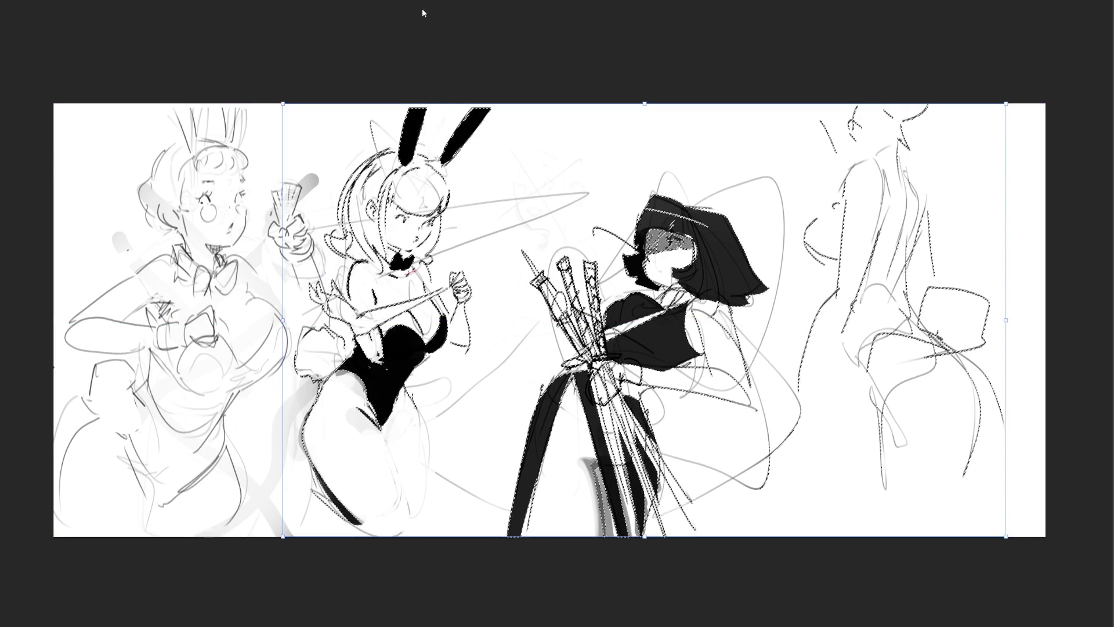
pyautogui.hotkey('ctrl', 'd')
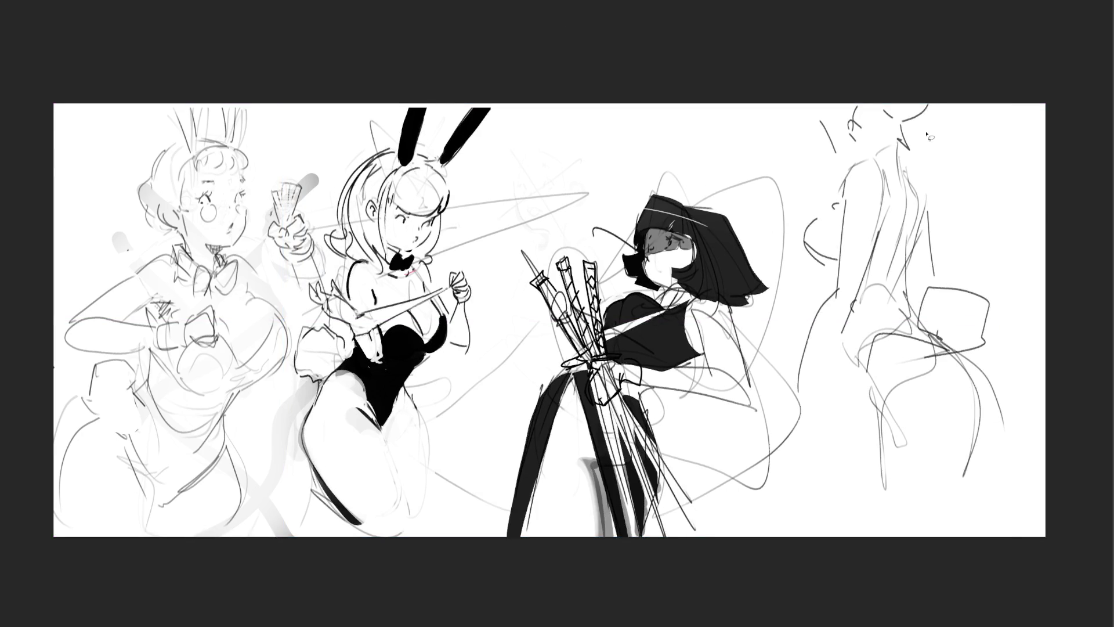
# Lasso the nun figure and move it left beside the others.
pyautogui.moveTo(986, 120)
pyautogui.mouseDown()
pyautogui.moveTo(571, 148)
pyautogui.moveTo(526, 250)
pyautogui.moveTo(511, 371)
pyautogui.moveTo(785, 594)
pyautogui.mouseUp()
pyautogui.hotkey('ctrl', 't')
pyautogui.moveTo(834, 360); pyautogui.dragTo(770, 360)
pyautogui.press('Return')
pyautogui.hotkey('ctrl', 'd')
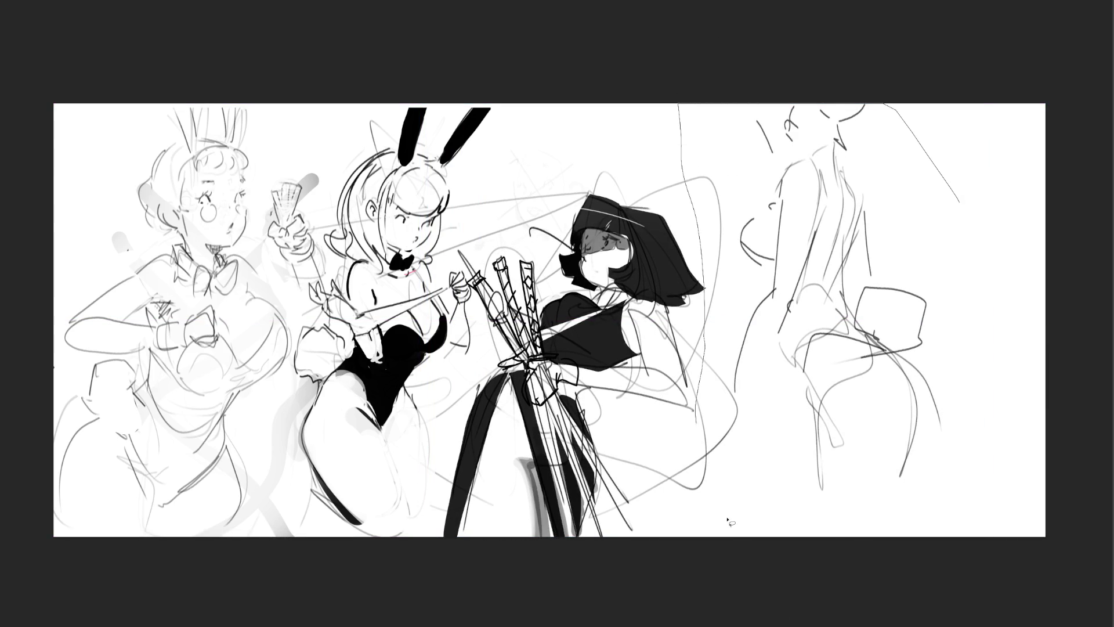
# Lasso and delete the right-hand pose study, then zoom back in.
pyautogui.moveTo(1051, 522); pyautogui.dragTo(1075, 405)
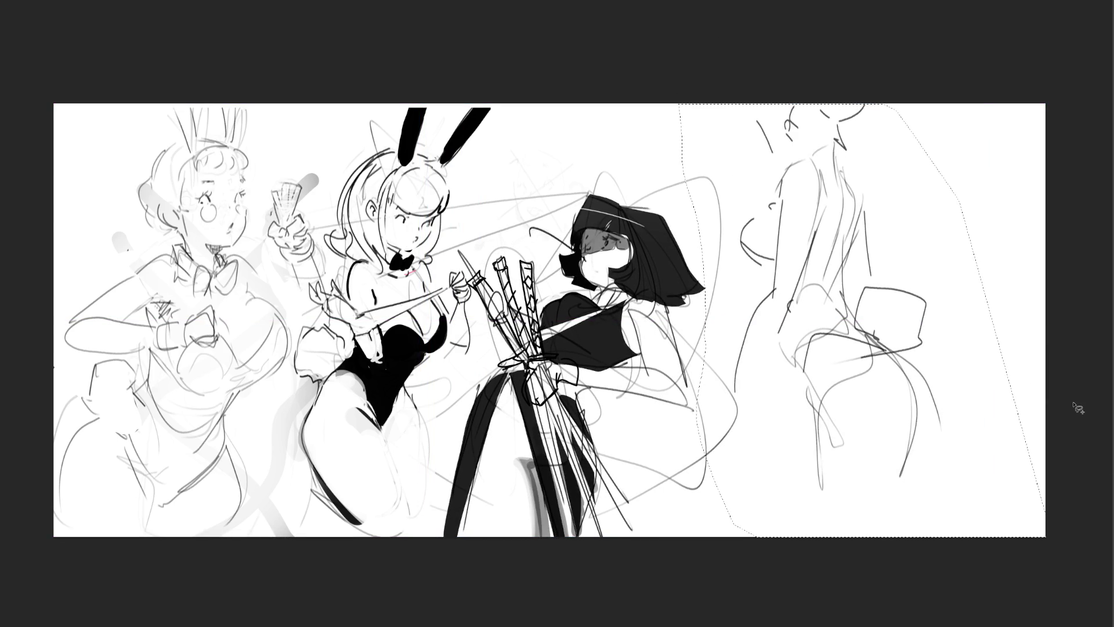
pyautogui.press('Delete')
pyautogui.hotkey('ctrl', 'd')
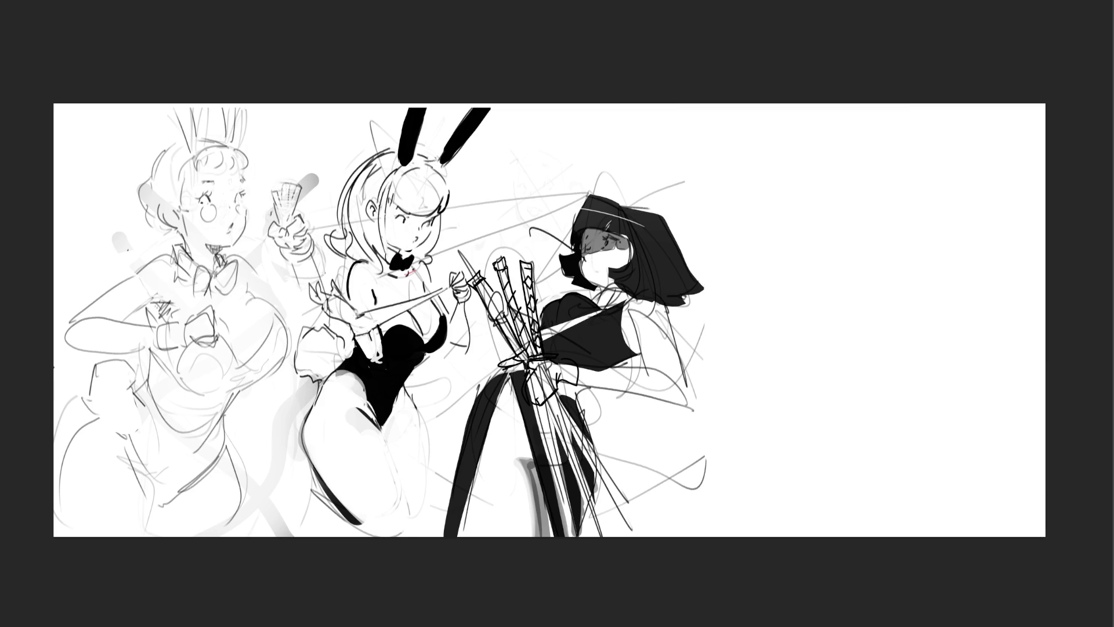
pyautogui.hotkey('ctrl', '+')
pyautogui.hscroll(3, 392, 313)
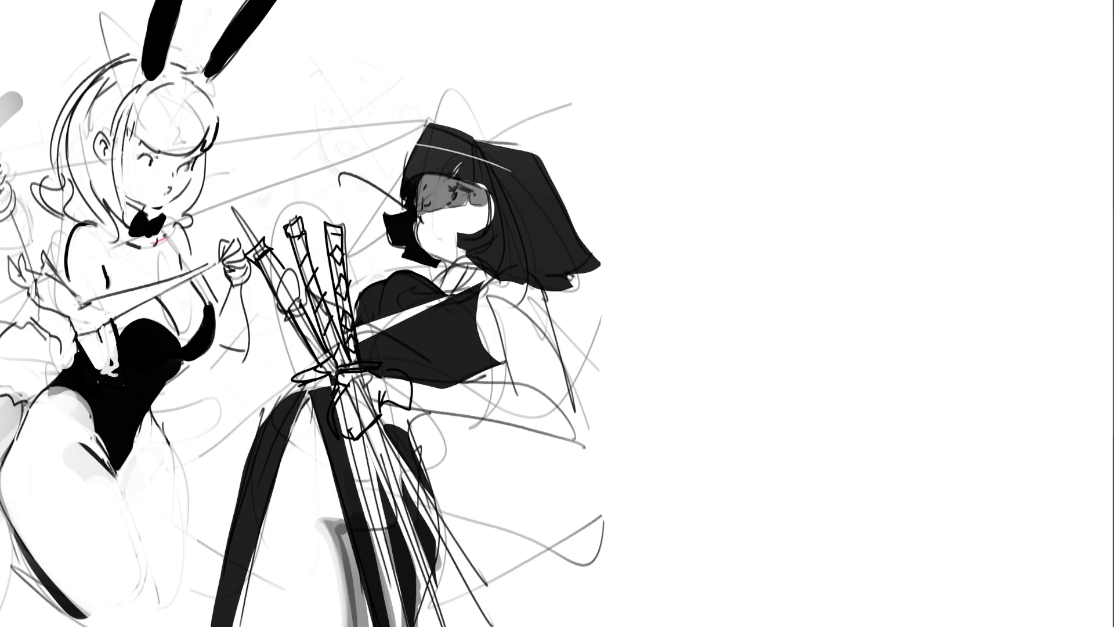
# Sketch an oval head with rough facial features and the neck for a new standing figure.
pyautogui.moveTo(713, 55)
pyautogui.mouseDown()
pyautogui.moveTo(699, 88)
pyautogui.moveTo(733, 46)
pyautogui.moveTo(742, 118)
pyautogui.mouseUp()
pyautogui.moveTo(703, 78)
pyautogui.mouseDown()
pyautogui.moveTo(696, 113)
pyautogui.moveTo(719, 130)
pyautogui.mouseUp()
pyautogui.moveTo(733, 72)
pyautogui.mouseDown()
pyautogui.moveTo(730, 87)
pyautogui.moveTo(730, 74)
pyautogui.mouseUp()
pyautogui.moveTo(715, 75)
pyautogui.mouseDown()
pyautogui.moveTo(706, 87)
pyautogui.moveTo(724, 53)
pyautogui.moveTo(765, 90)
pyautogui.moveTo(755, 104)
pyautogui.moveTo(738, 45)
pyautogui.moveTo(760, 57)
pyautogui.moveTo(773, 101)
pyautogui.moveTo(793, 80)
pyautogui.moveTo(783, 106)
pyautogui.mouseUp()
pyautogui.moveTo(713, 131)
pyautogui.mouseDown()
pyautogui.moveTo(741, 132)
pyautogui.moveTo(755, 153)
pyautogui.moveTo(725, 156)
pyautogui.mouseUp()
pyautogui.moveTo(758, 118); pyautogui.dragTo(755, 141)
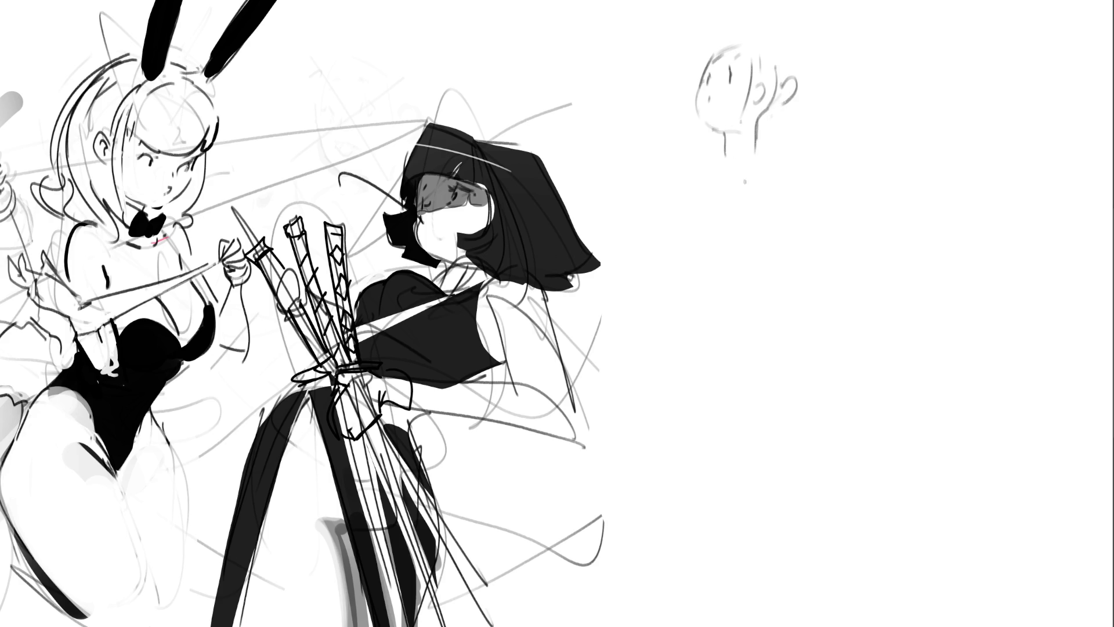
pyautogui.moveTo(731, 171)
pyautogui.mouseDown()
pyautogui.moveTo(772, 146)
pyautogui.moveTo(801, 178)
pyautogui.moveTo(789, 198)
pyautogui.moveTo(813, 206)
pyautogui.mouseUp()
# Draw the shoulder, an arm reaching right, the chest curve and the lower body line.
pyautogui.moveTo(802, 154)
pyautogui.mouseDown()
pyautogui.moveTo(836, 193)
pyautogui.moveTo(833, 228)
pyautogui.moveTo(869, 244)
pyautogui.mouseUp()
pyautogui.moveTo(845, 195); pyautogui.dragTo(920, 283)
pyautogui.moveTo(872, 249); pyautogui.dragTo(935, 299)
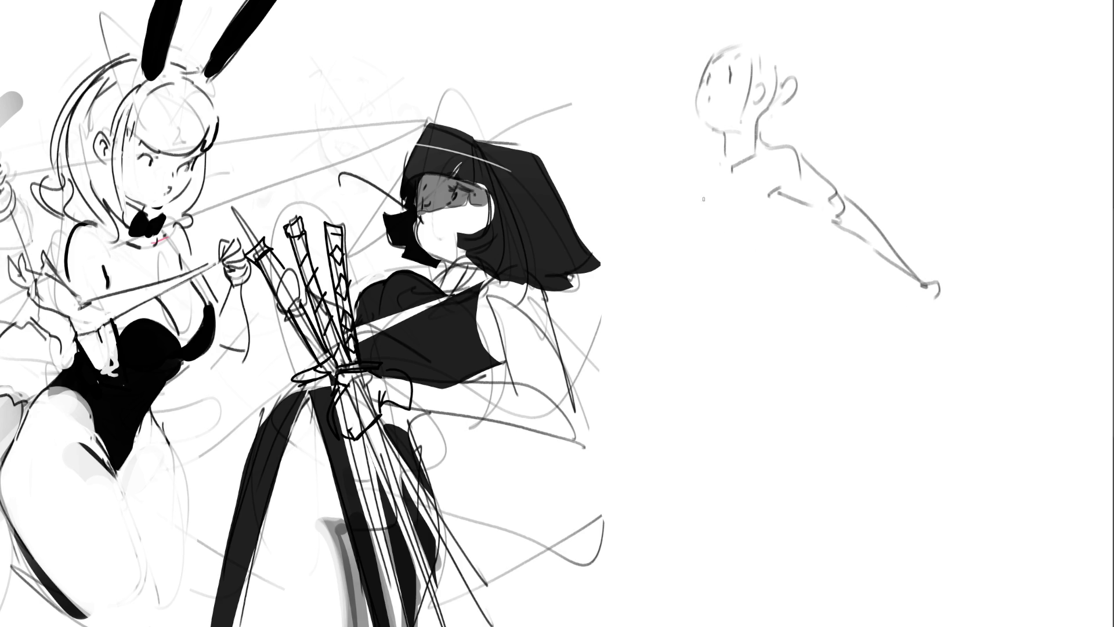
pyautogui.moveTo(727, 161)
pyautogui.mouseDown()
pyautogui.moveTo(723, 177)
pyautogui.moveTo(715, 164)
pyautogui.moveTo(707, 201)
pyautogui.moveTo(738, 193)
pyautogui.moveTo(762, 208)
pyautogui.moveTo(706, 237)
pyautogui.moveTo(739, 244)
pyautogui.mouseUp()
pyautogui.moveTo(779, 204)
pyautogui.mouseDown()
pyautogui.moveTo(763, 241)
pyautogui.moveTo(741, 247)
pyautogui.mouseUp()
pyautogui.moveTo(794, 201)
pyautogui.mouseDown()
pyautogui.moveTo(753, 259)
pyautogui.moveTo(797, 221)
pyautogui.mouseUp()
pyautogui.moveTo(799, 221)
pyautogui.mouseDown()
pyautogui.moveTo(808, 256)
pyautogui.moveTo(796, 274)
pyautogui.mouseUp()
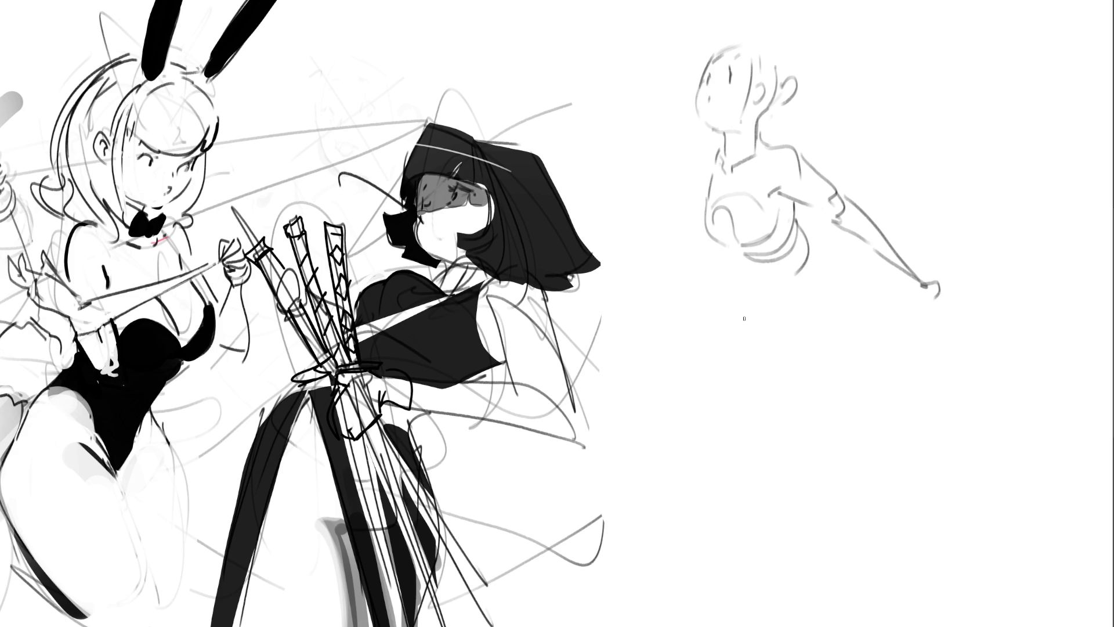
pyautogui.moveTo(734, 253)
pyautogui.mouseDown()
pyautogui.moveTo(790, 305)
pyautogui.moveTo(831, 262)
pyautogui.moveTo(880, 285)
pyautogui.moveTo(924, 338)
pyautogui.mouseUp()
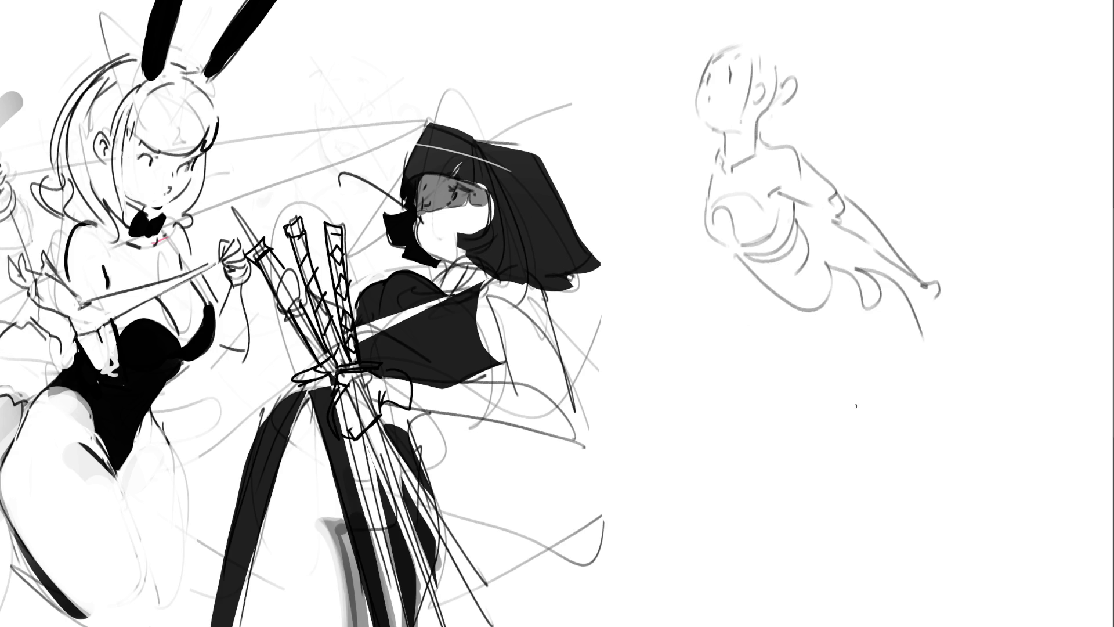
# Outline the hips and both legs to the canvas bottom, add a raised arm, then lasso the figure.
pyautogui.moveTo(893, 277); pyautogui.dragTo(903, 413)
pyautogui.moveTo(864, 321)
pyautogui.mouseDown()
pyautogui.moveTo(844, 328)
pyautogui.moveTo(819, 458)
pyautogui.moveTo(887, 438)
pyautogui.mouseUp()
pyautogui.moveTo(908, 406); pyautogui.dragTo(791, 622)
pyautogui.moveTo(808, 432); pyautogui.dragTo(770, 626)
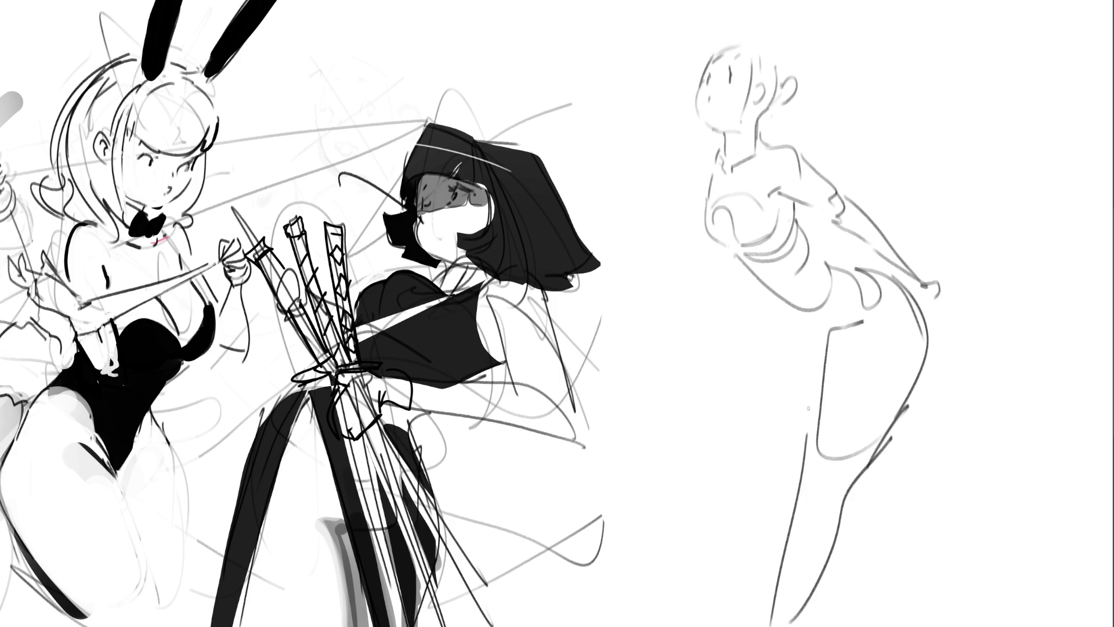
pyautogui.moveTo(773, 314); pyautogui.dragTo(817, 380)
pyautogui.moveTo(915, 401); pyautogui.dragTo(940, 586)
pyautogui.moveTo(875, 486); pyautogui.dragTo(929, 605)
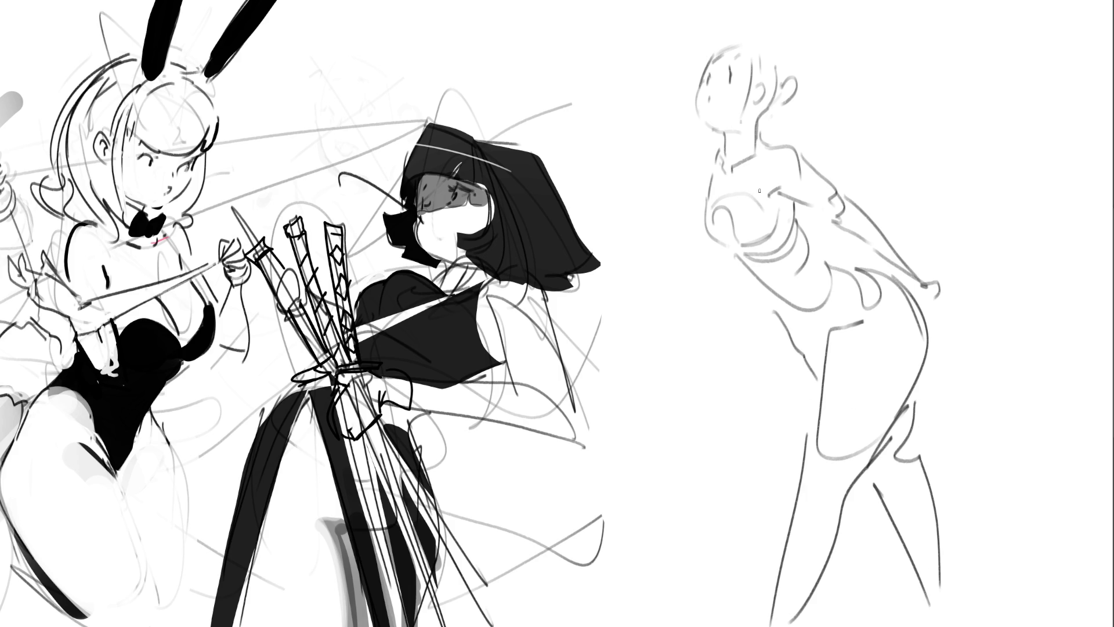
pyautogui.moveTo(678, 161)
pyautogui.mouseDown()
pyautogui.moveTo(690, 180)
pyautogui.moveTo(676, 200)
pyautogui.moveTo(680, 254)
pyautogui.moveTo(688, 203)
pyautogui.mouseUp()
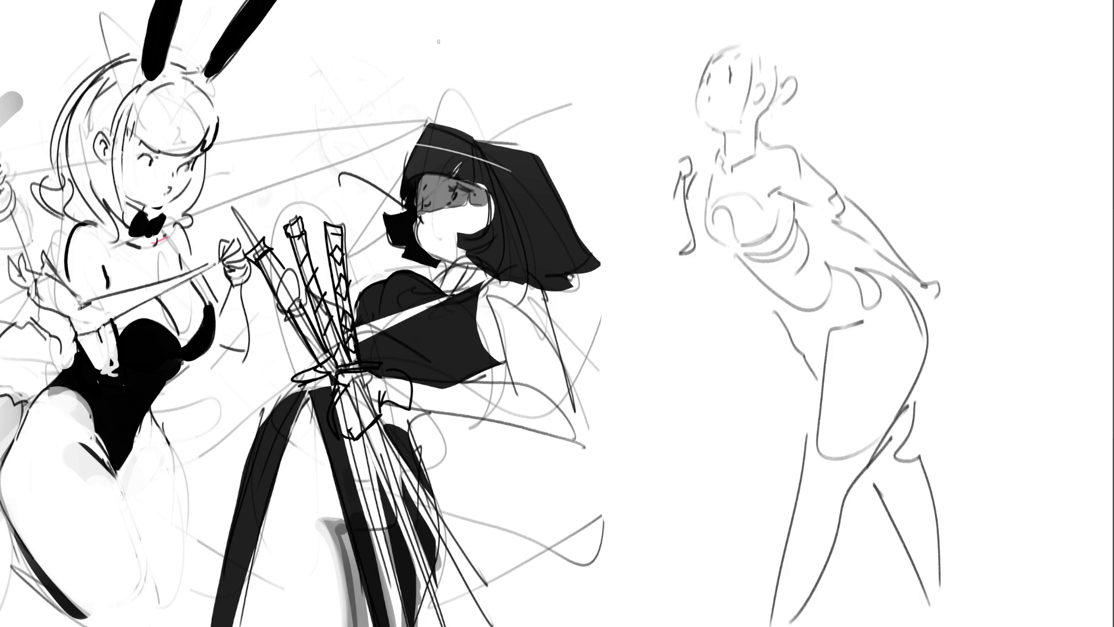
pyautogui.moveTo(920, 178)
pyautogui.mouseDown()
pyautogui.moveTo(940, 172)
pyautogui.moveTo(789, 2)
pyautogui.moveTo(656, 307)
pyautogui.moveTo(1057, 563)
pyautogui.moveTo(1058, 485)
pyautogui.mouseUp()
pyautogui.hotkey('ctrl', 't')
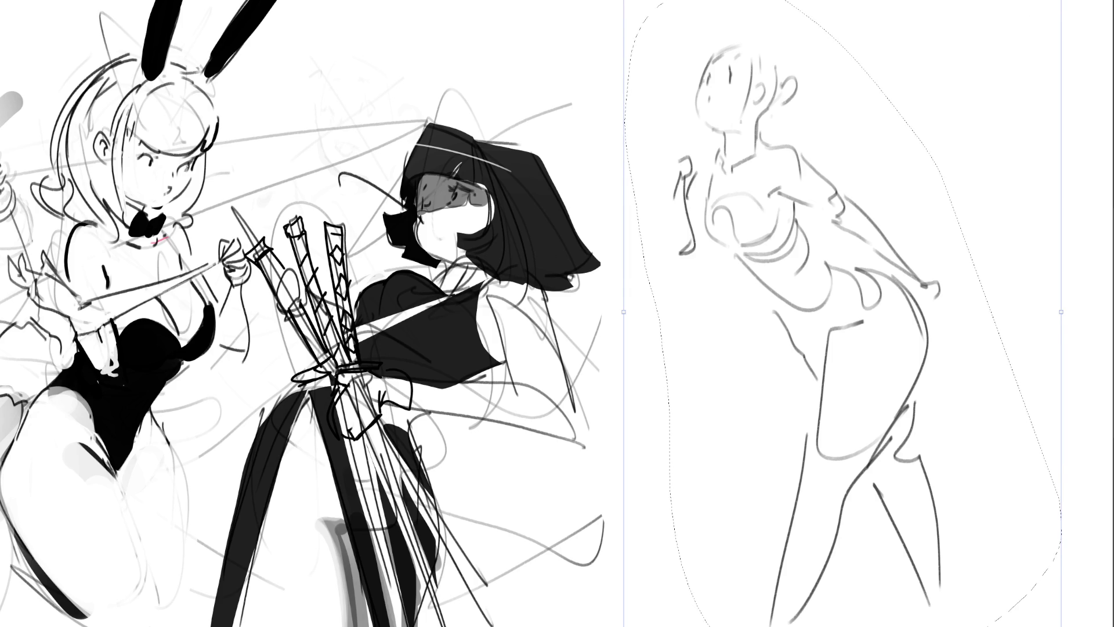
# Shrink the standing figure up-left and add pointed feet to both legs.
pyautogui.moveTo(1025, 6)
pyautogui.mouseDown()
pyautogui.moveTo(842, 255)
pyautogui.moveTo(853, 114)
pyautogui.moveTo(832, 102)
pyautogui.mouseUp()
pyautogui.press('Return')
pyautogui.hotkey('ctrl', 'd')
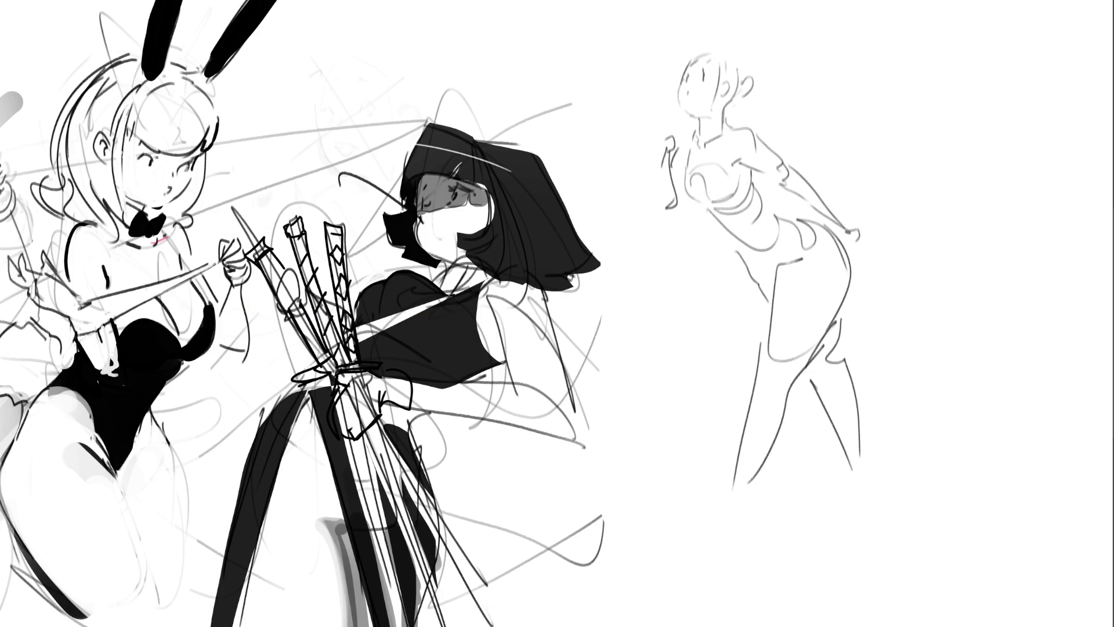
pyautogui.moveTo(736, 472)
pyautogui.mouseDown()
pyautogui.moveTo(725, 528)
pyautogui.moveTo(740, 491)
pyautogui.moveTo(734, 539)
pyautogui.mouseUp()
pyautogui.moveTo(729, 494); pyautogui.dragTo(714, 541)
pyautogui.moveTo(849, 463)
pyautogui.mouseDown()
pyautogui.moveTo(868, 478)
pyautogui.moveTo(872, 502)
pyautogui.moveTo(854, 524)
pyautogui.moveTo(868, 526)
pyautogui.mouseUp()
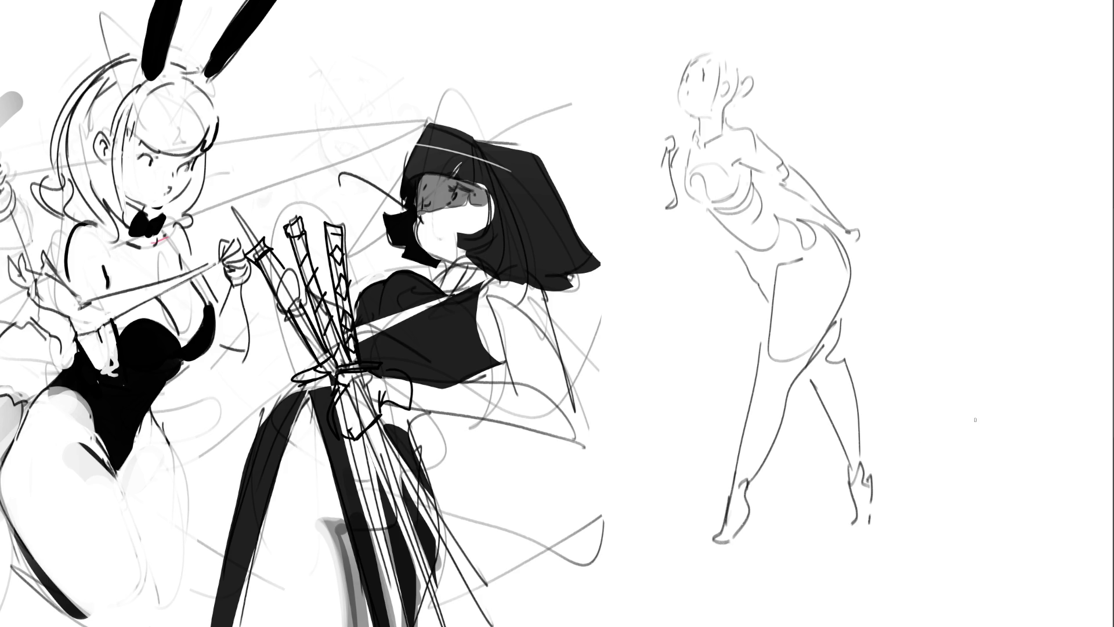
# Fade the figure to light grey with a soft eraser and begin a new head outline beside it.
pyautogui.press('e')
pyautogui.moveTo(772, 199)
pyautogui.mouseDown()
pyautogui.moveTo(721, 461)
pyautogui.moveTo(796, 497)
pyautogui.moveTo(701, 139)
pyautogui.mouseUp()
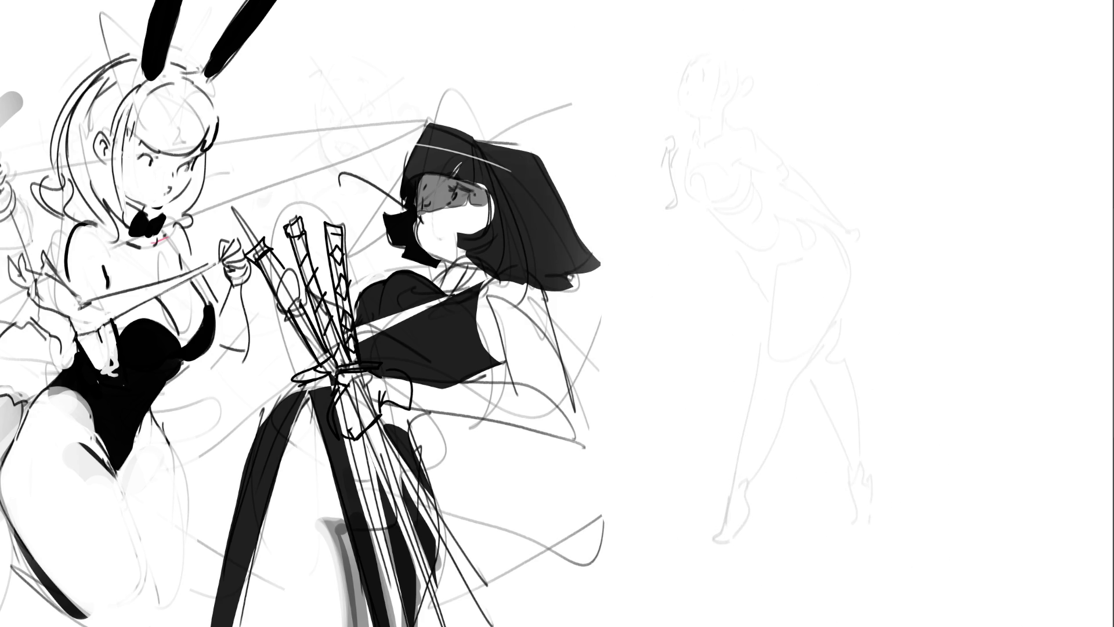
pyautogui.moveTo(934, 223)
pyautogui.mouseDown()
pyautogui.moveTo(958, 194)
pyautogui.moveTo(985, 260)
pyautogui.moveTo(934, 260)
pyautogui.moveTo(976, 271)
pyautogui.mouseUp()
# Draw the new head's facial marks, hairline, hair strands, bun, jaw and chin.
pyautogui.moveTo(935, 235)
pyautogui.mouseDown()
pyautogui.moveTo(960, 260)
pyautogui.moveTo(943, 268)
pyautogui.moveTo(941, 230)
pyautogui.moveTo(988, 262)
pyautogui.mouseUp()
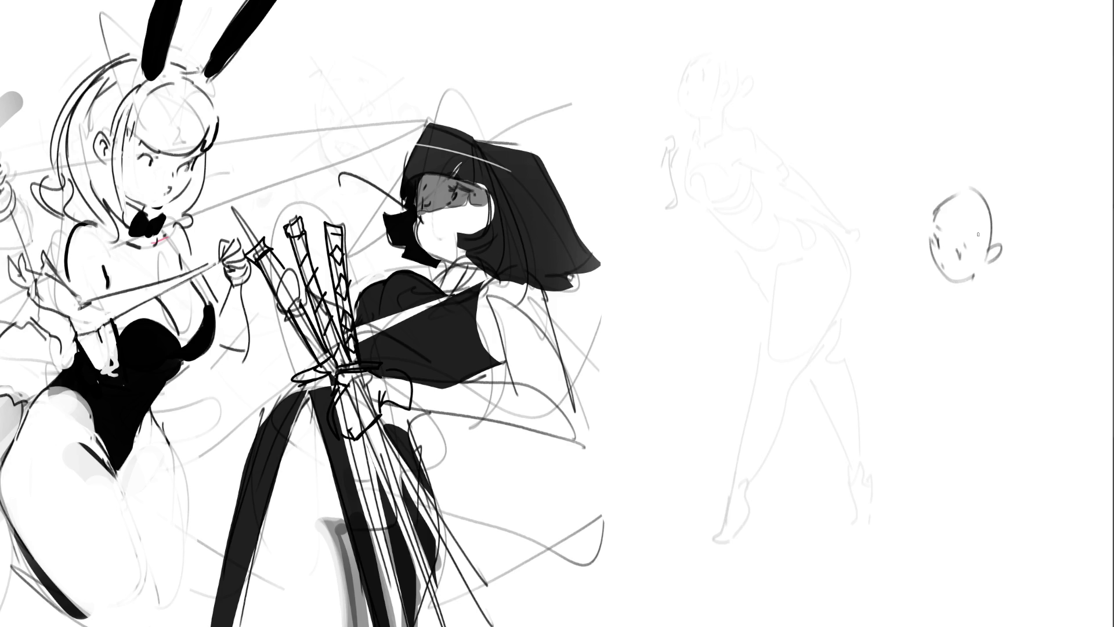
pyautogui.moveTo(940, 204); pyautogui.dragTo(963, 236)
pyautogui.moveTo(939, 203)
pyautogui.mouseDown()
pyautogui.moveTo(972, 229)
pyautogui.moveTo(975, 247)
pyautogui.moveTo(965, 182)
pyautogui.mouseUp()
pyautogui.moveTo(994, 192)
pyautogui.mouseDown()
pyautogui.moveTo(1013, 247)
pyautogui.moveTo(1022, 174)
pyautogui.moveTo(1014, 210)
pyautogui.mouseUp()
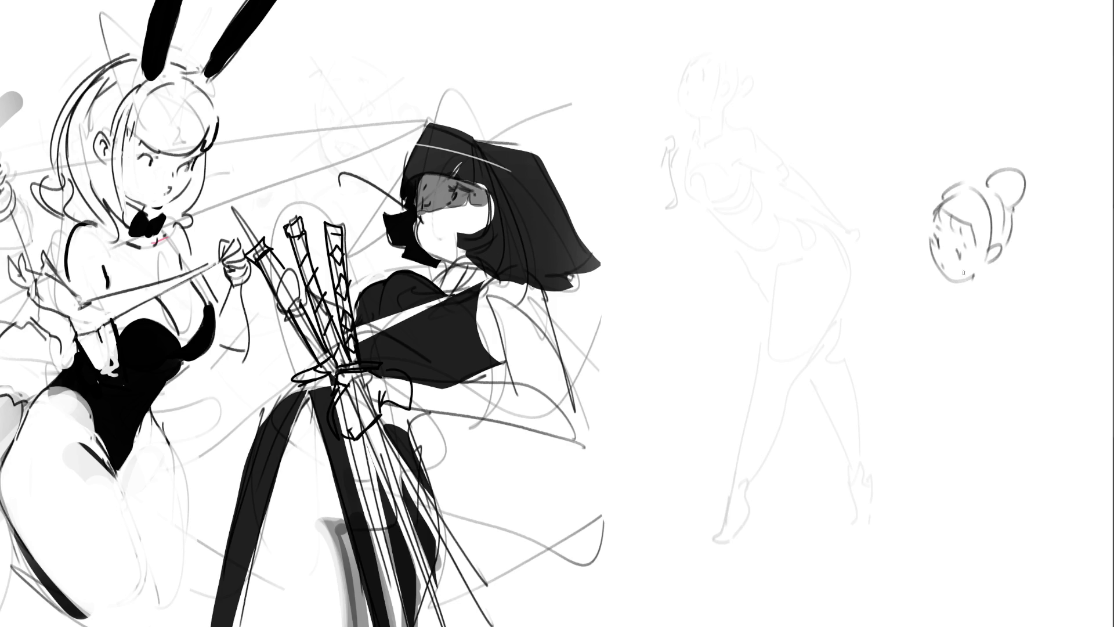
pyautogui.moveTo(990, 262); pyautogui.dragTo(970, 284)
pyautogui.moveTo(956, 285)
pyautogui.mouseDown()
pyautogui.moveTo(967, 290)
pyautogui.moveTo(927, 272)
pyautogui.moveTo(916, 292)
pyautogui.mouseUp()
# Sketch a hand holding a cup, the forearms, the neck and the sloping shoulder.
pyautogui.moveTo(926, 273)
pyautogui.mouseDown()
pyautogui.moveTo(923, 293)
pyautogui.moveTo(919, 281)
pyautogui.moveTo(922, 293)
pyautogui.moveTo(901, 300)
pyautogui.mouseUp()
pyautogui.moveTo(912, 300)
pyautogui.mouseDown()
pyautogui.moveTo(915, 346)
pyautogui.moveTo(911, 303)
pyautogui.mouseUp()
pyautogui.moveTo(911, 307)
pyautogui.mouseDown()
pyautogui.moveTo(925, 345)
pyautogui.moveTo(926, 307)
pyautogui.moveTo(919, 347)
pyautogui.moveTo(960, 331)
pyautogui.mouseUp()
pyautogui.moveTo(944, 285); pyautogui.dragTo(948, 299)
pyautogui.moveTo(950, 305); pyautogui.dragTo(964, 315)
pyautogui.moveTo(938, 273)
pyautogui.mouseDown()
pyautogui.moveTo(932, 290)
pyautogui.moveTo(998, 297)
pyautogui.moveTo(996, 387)
pyautogui.moveTo(959, 467)
pyautogui.mouseUp()
# Sketch the legs, hip, waist, thigh and lower leg, plus a ground line.
pyautogui.moveTo(992, 389)
pyautogui.mouseDown()
pyautogui.moveTo(961, 482)
pyautogui.moveTo(939, 494)
pyautogui.mouseUp()
pyautogui.moveTo(939, 373); pyautogui.dragTo(964, 383)
pyautogui.moveTo(953, 394)
pyautogui.mouseDown()
pyautogui.moveTo(952, 441)
pyautogui.moveTo(978, 499)
pyautogui.mouseUp()
pyautogui.moveTo(1004, 397)
pyautogui.mouseDown()
pyautogui.moveTo(1034, 450)
pyautogui.moveTo(1019, 509)
pyautogui.mouseUp()
pyautogui.moveTo(1012, 522)
pyautogui.mouseDown()
pyautogui.moveTo(992, 530)
pyautogui.moveTo(1060, 491)
pyautogui.mouseUp()
pyautogui.moveTo(1046, 472); pyautogui.dragTo(1046, 493)
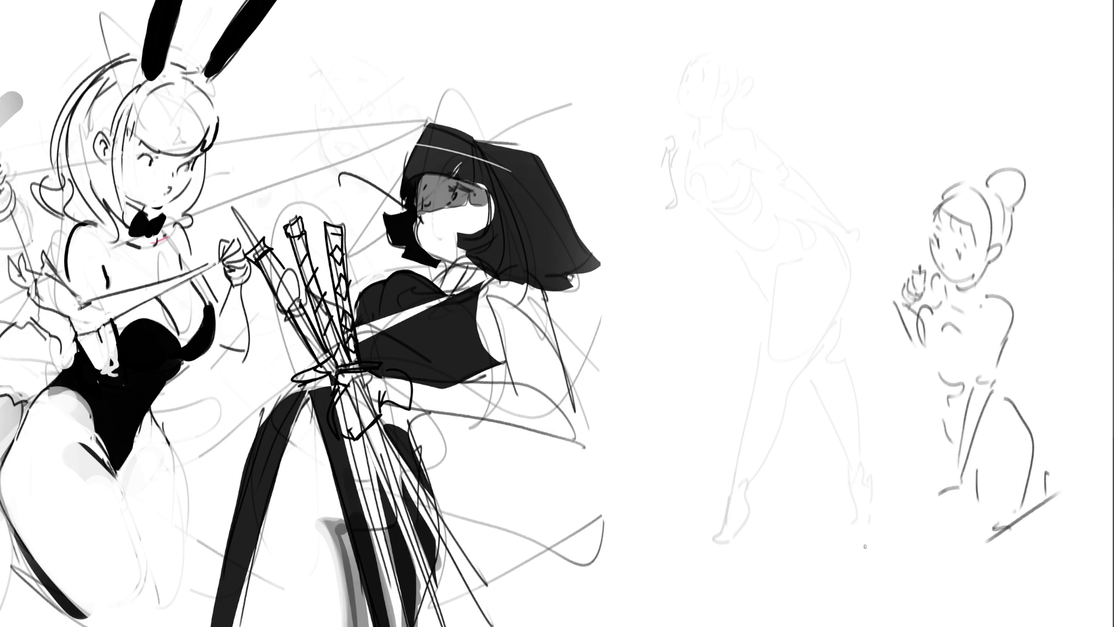
# Add the left side curve and raised foot, fade the figure light grey, start a new head.
pyautogui.moveTo(931, 405); pyautogui.dragTo(903, 486)
pyautogui.moveTo(1026, 488); pyautogui.dragTo(1091, 468)
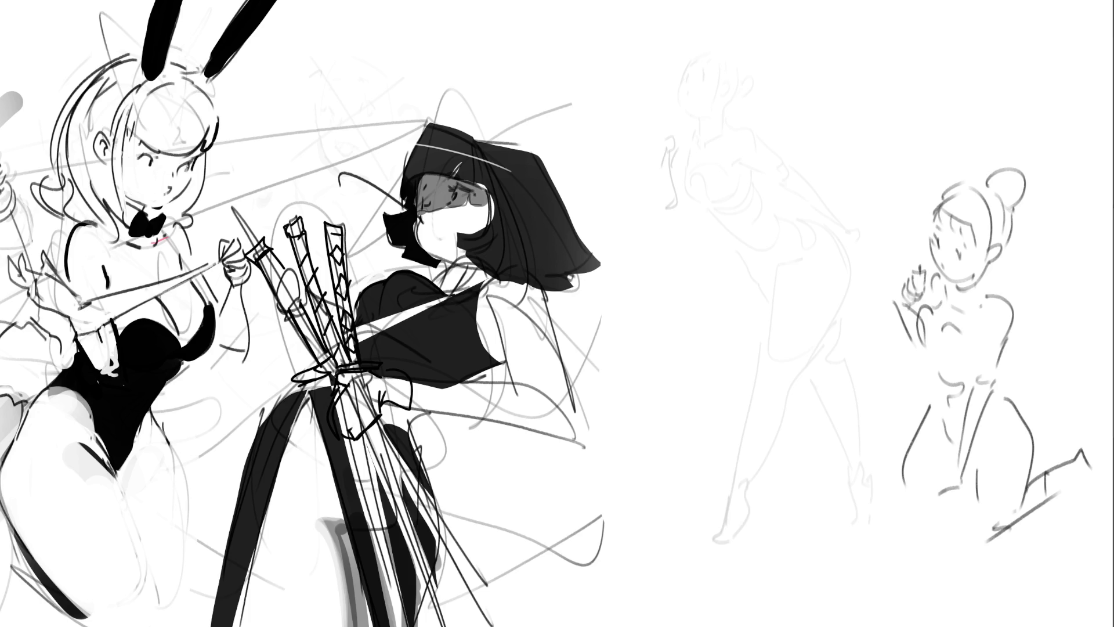
pyautogui.moveTo(921, 120)
pyautogui.mouseDown()
pyautogui.moveTo(933, 249)
pyautogui.moveTo(957, 112)
pyautogui.moveTo(1036, 488)
pyautogui.mouseUp()
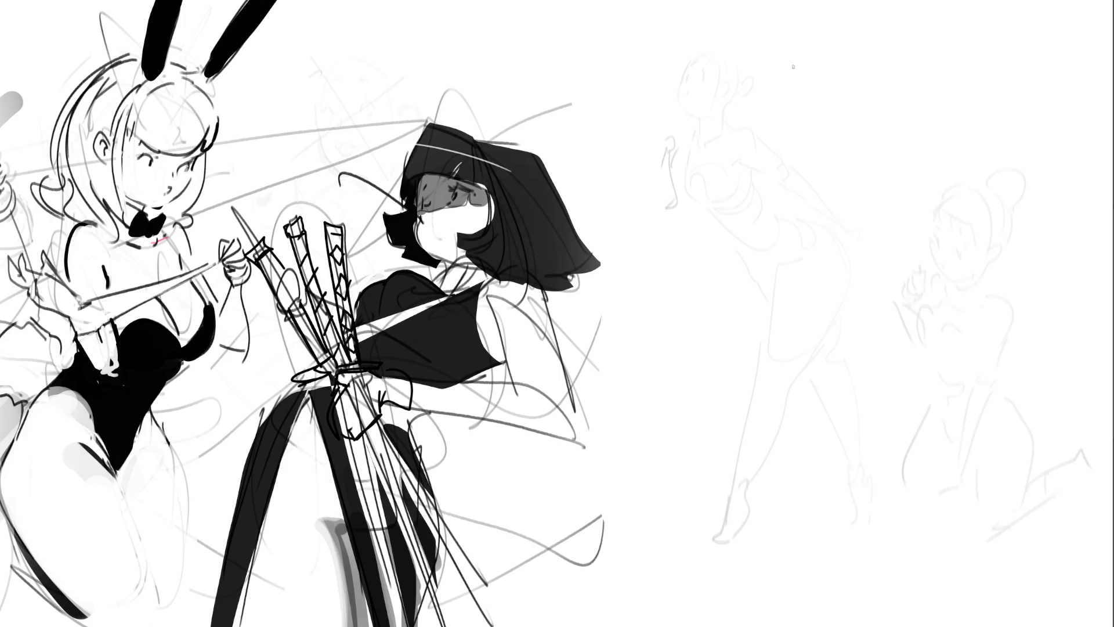
pyautogui.moveTo(815, 57)
pyautogui.mouseDown()
pyautogui.moveTo(807, 96)
pyautogui.moveTo(829, 50)
pyautogui.mouseUp()
# Sketch the dancing figure's head with an ear, hair bun and neck lines.
pyautogui.moveTo(848, 47)
pyautogui.mouseDown()
pyautogui.moveTo(850, 92)
pyautogui.moveTo(820, 118)
pyautogui.moveTo(834, 116)
pyautogui.mouseUp()
pyautogui.moveTo(847, 109)
pyautogui.mouseDown()
pyautogui.moveTo(857, 95)
pyautogui.moveTo(812, 83)
pyautogui.moveTo(836, 78)
pyautogui.moveTo(822, 55)
pyautogui.mouseUp()
pyautogui.moveTo(821, 94)
pyautogui.mouseDown()
pyautogui.moveTo(856, 103)
pyautogui.moveTo(860, 52)
pyautogui.moveTo(864, 72)
pyautogui.mouseUp()
pyautogui.moveTo(871, 72)
pyautogui.mouseDown()
pyautogui.moveTo(865, 109)
pyautogui.moveTo(846, 137)
pyautogui.moveTo(828, 140)
pyautogui.moveTo(854, 160)
pyautogui.mouseUp()
pyautogui.moveTo(853, 110)
pyautogui.mouseDown()
pyautogui.moveTo(854, 149)
pyautogui.moveTo(796, 123)
pyautogui.moveTo(820, 142)
pyautogui.moveTo(780, 149)
pyautogui.moveTo(788, 154)
pyautogui.mouseUp()
# Draw an outstretched left arm, the shoulders and the full torso outline.
pyautogui.moveTo(765, 116)
pyautogui.mouseDown()
pyautogui.moveTo(809, 141)
pyautogui.moveTo(805, 126)
pyautogui.moveTo(806, 166)
pyautogui.moveTo(831, 212)
pyautogui.mouseUp()
pyautogui.moveTo(808, 160)
pyautogui.mouseDown()
pyautogui.moveTo(853, 184)
pyautogui.moveTo(869, 158)
pyautogui.moveTo(861, 173)
pyautogui.moveTo(894, 226)
pyautogui.mouseUp()
pyautogui.moveTo(894, 227); pyautogui.dragTo(888, 258)
pyautogui.moveTo(828, 208); pyautogui.dragTo(833, 270)
pyautogui.moveTo(844, 268)
pyautogui.mouseDown()
pyautogui.moveTo(888, 255)
pyautogui.moveTo(883, 284)
pyautogui.mouseUp()
pyautogui.moveTo(838, 219)
pyautogui.mouseDown()
pyautogui.moveTo(822, 264)
pyautogui.moveTo(850, 282)
pyautogui.mouseUp()
pyautogui.moveTo(894, 244); pyautogui.dragTo(882, 280)
# Sketch a flared skirt, hips and both legs down to the feet with knees.
pyautogui.moveTo(822, 261)
pyautogui.mouseDown()
pyautogui.moveTo(808, 282)
pyautogui.moveTo(854, 324)
pyautogui.mouseUp()
pyautogui.moveTo(887, 282); pyautogui.dragTo(881, 330)
pyautogui.moveTo(856, 267)
pyautogui.mouseDown()
pyautogui.moveTo(850, 283)
pyautogui.moveTo(893, 303)
pyautogui.moveTo(937, 429)
pyautogui.mouseUp()
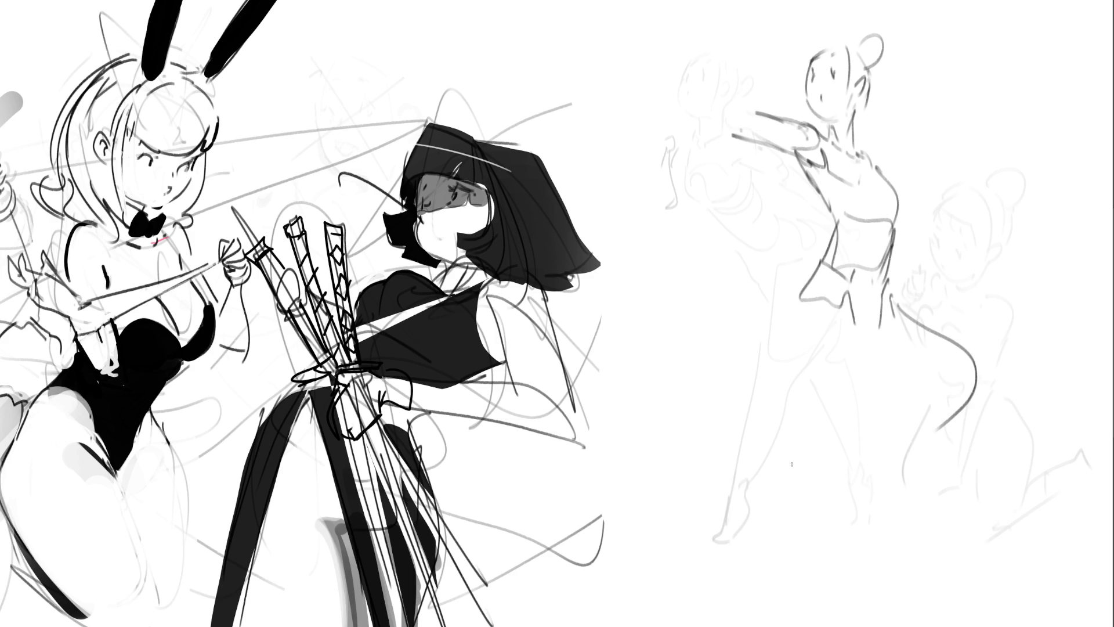
pyautogui.moveTo(801, 295)
pyautogui.mouseDown()
pyautogui.moveTo(815, 393)
pyautogui.moveTo(872, 357)
pyautogui.moveTo(881, 503)
pyautogui.mouseUp()
pyautogui.moveTo(815, 387)
pyautogui.mouseDown()
pyautogui.moveTo(858, 524)
pyautogui.moveTo(881, 491)
pyautogui.moveTo(876, 598)
pyautogui.moveTo(899, 626)
pyautogui.mouseUp()
pyautogui.moveTo(893, 515); pyautogui.dragTo(928, 626)
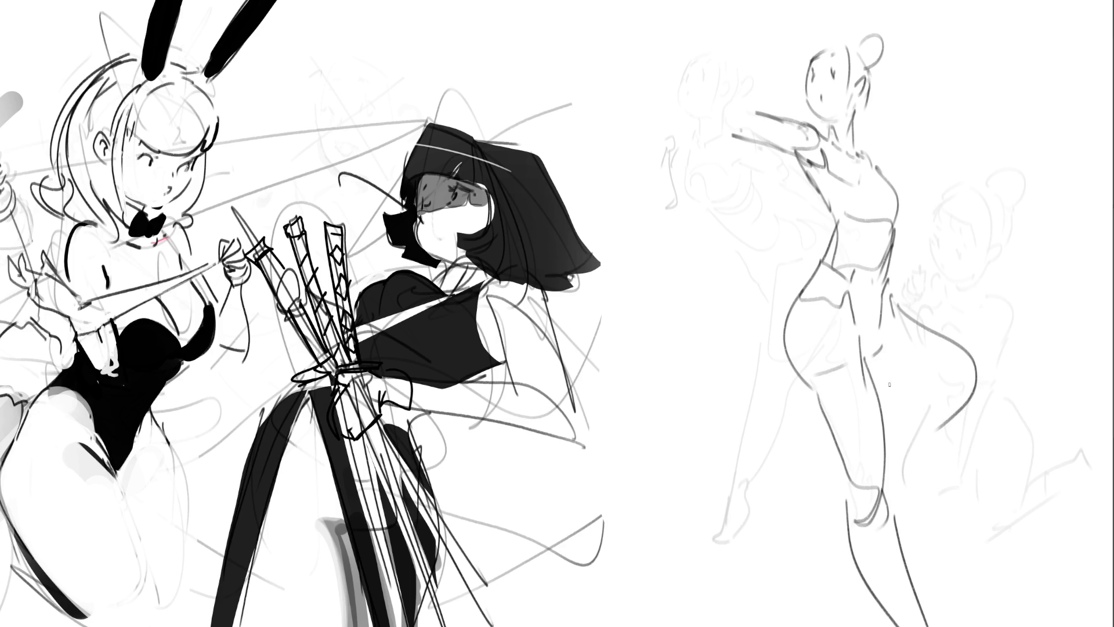
# Draw the right thigh and lower leg bent into a raised knee.
pyautogui.moveTo(880, 366)
pyautogui.mouseDown()
pyautogui.moveTo(972, 392)
pyautogui.moveTo(953, 411)
pyautogui.mouseUp()
pyautogui.moveTo(936, 387); pyautogui.dragTo(903, 438)
pyautogui.moveTo(986, 397); pyautogui.dragTo(876, 490)
pyautogui.moveTo(835, 466); pyautogui.dragTo(861, 496)
pyautogui.moveTo(892, 495); pyautogui.dragTo(897, 517)
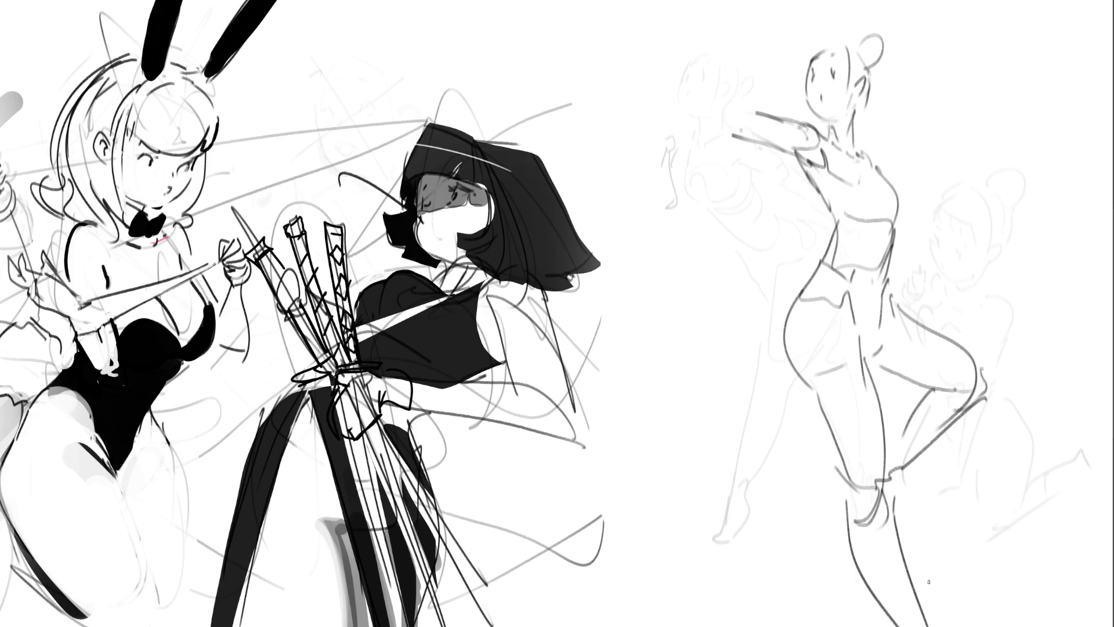
# Touch up the right shoulder, add the arm along the torso and a raised hand overhead.
pyautogui.moveTo(872, 154); pyautogui.dragTo(883, 165)
pyautogui.moveTo(899, 218)
pyautogui.mouseDown()
pyautogui.moveTo(907, 269)
pyautogui.moveTo(899, 248)
pyautogui.moveTo(882, 290)
pyautogui.mouseUp()
pyautogui.moveTo(756, 53); pyautogui.dragTo(723, 119)
pyautogui.moveTo(761, 83)
pyautogui.mouseDown()
pyautogui.moveTo(750, 110)
pyautogui.moveTo(757, 85)
pyautogui.mouseUp()
pyautogui.moveTo(761, 46); pyautogui.dragTo(776, 36)
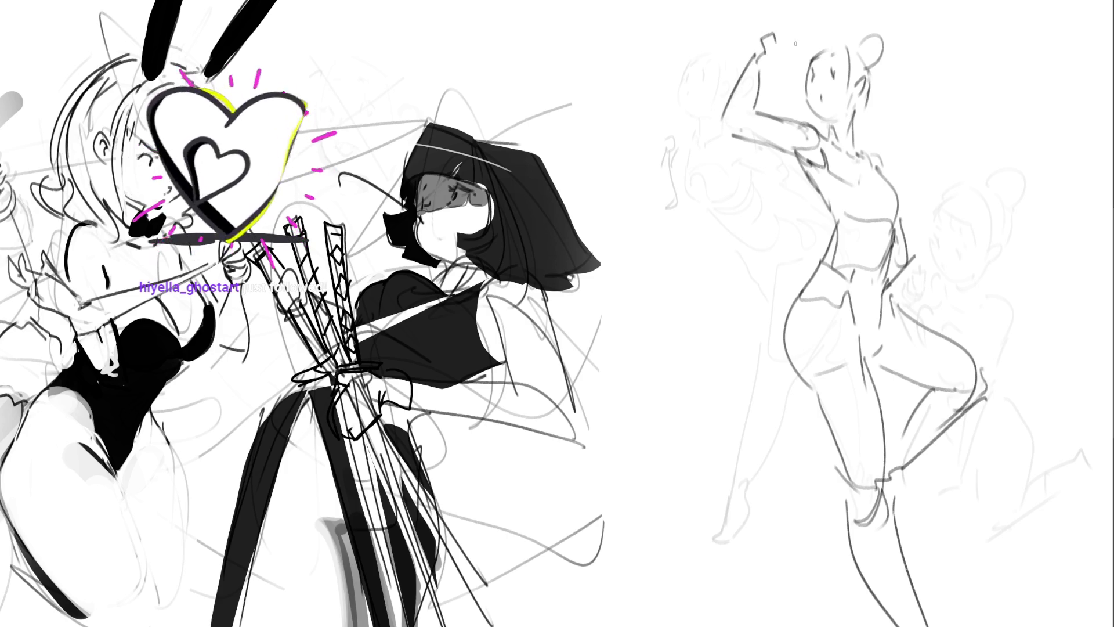